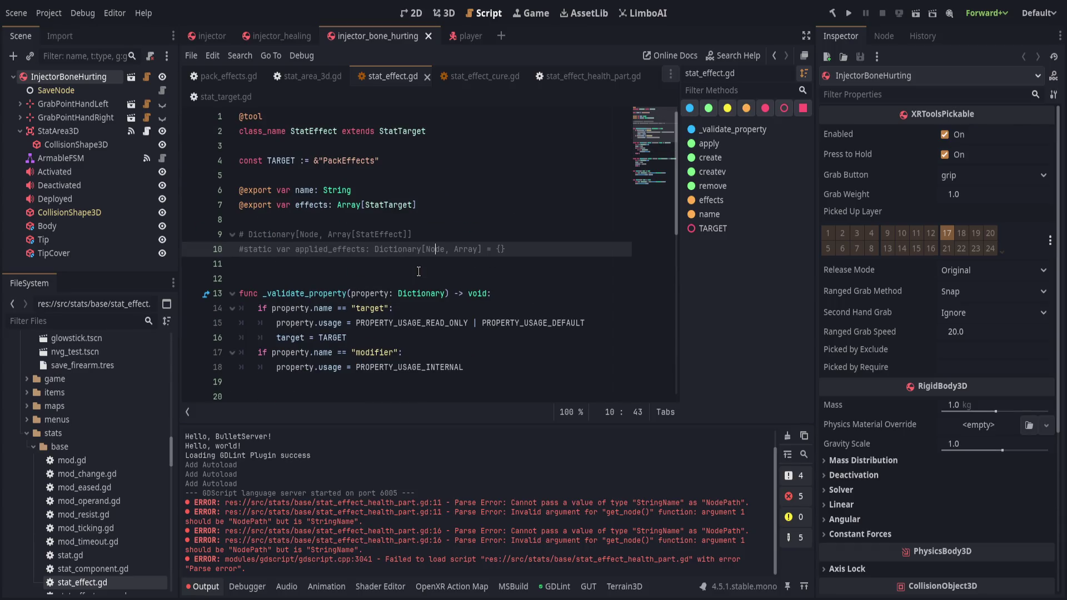
Step: In stat_effect_health_part.gd, change line 11's call to get_node(NodePath(TARGET))
left_click(587, 76)
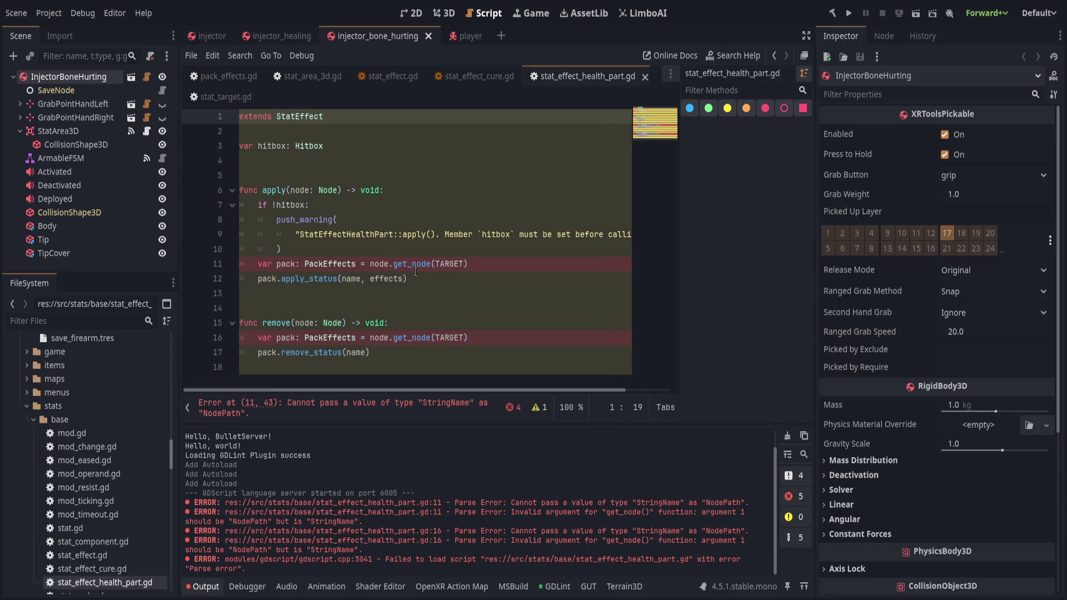
left_click(414, 205)
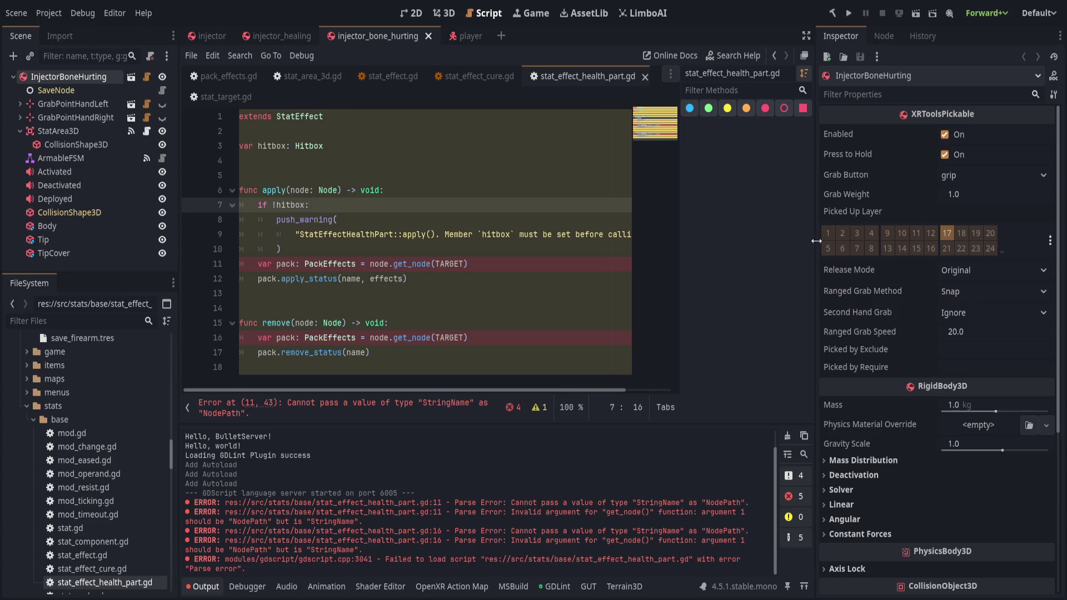
left_click_drag(816, 241, 881, 242)
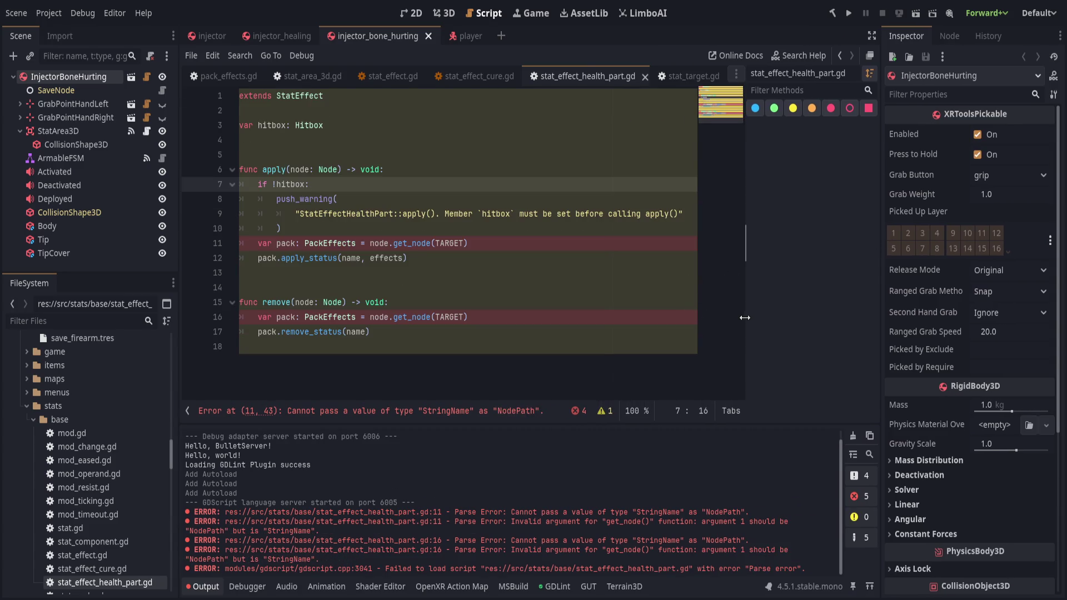
double_click(459, 243)
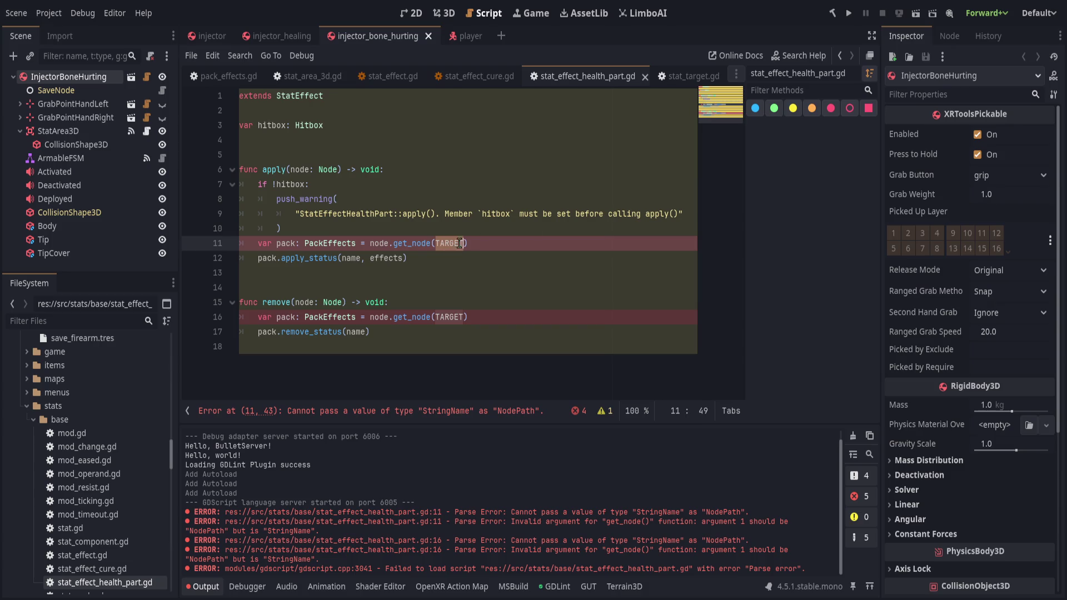
type("node(Node")
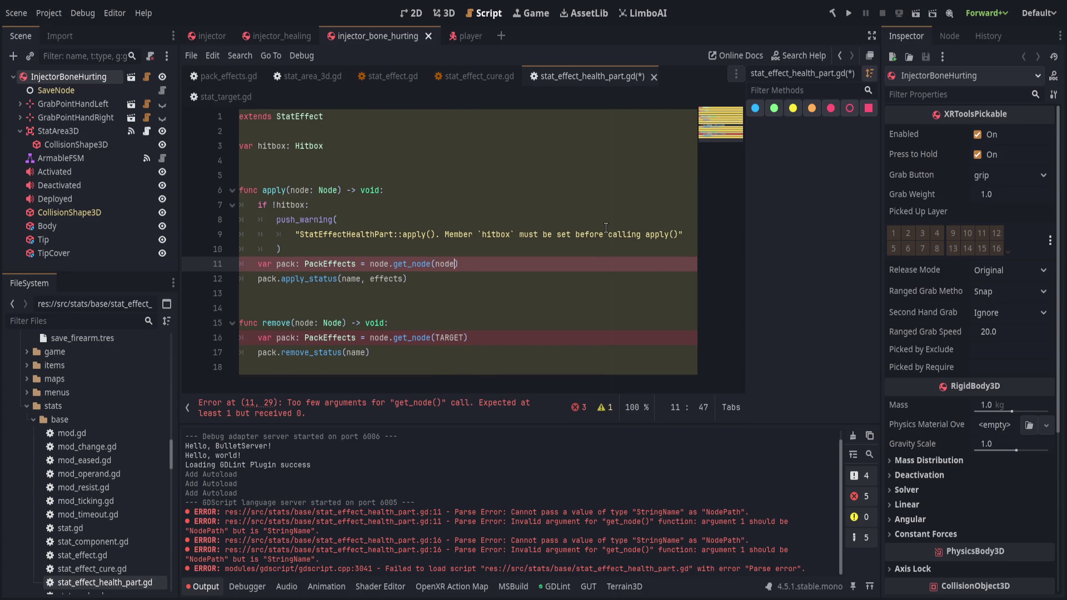
type("Path")
key("Return")
type("TARG")
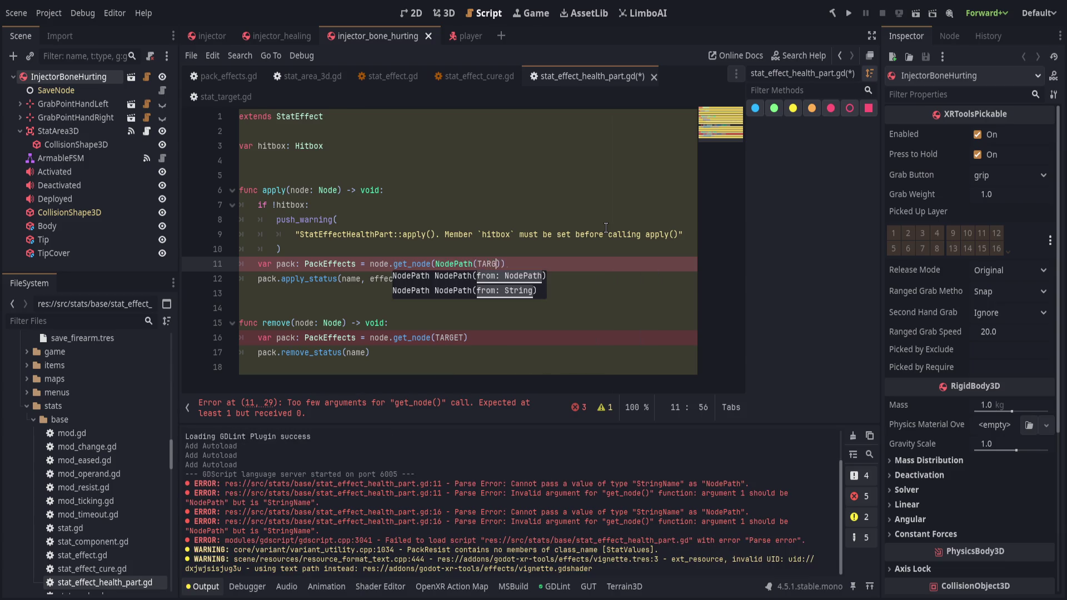
type("ET")
key("Right")
key("ctrl+shift+Left")
key("ctrl+shift+Left")
key("ctrl+shift+Left")
key("ctrl+c")
Step: Paste NodePath(TARGET) into line 16's get_node call and save the script
left_click_drag(435, 337, 463, 337)
key("ctrl+v")
left_click(492, 292)
key("ctrl+s")
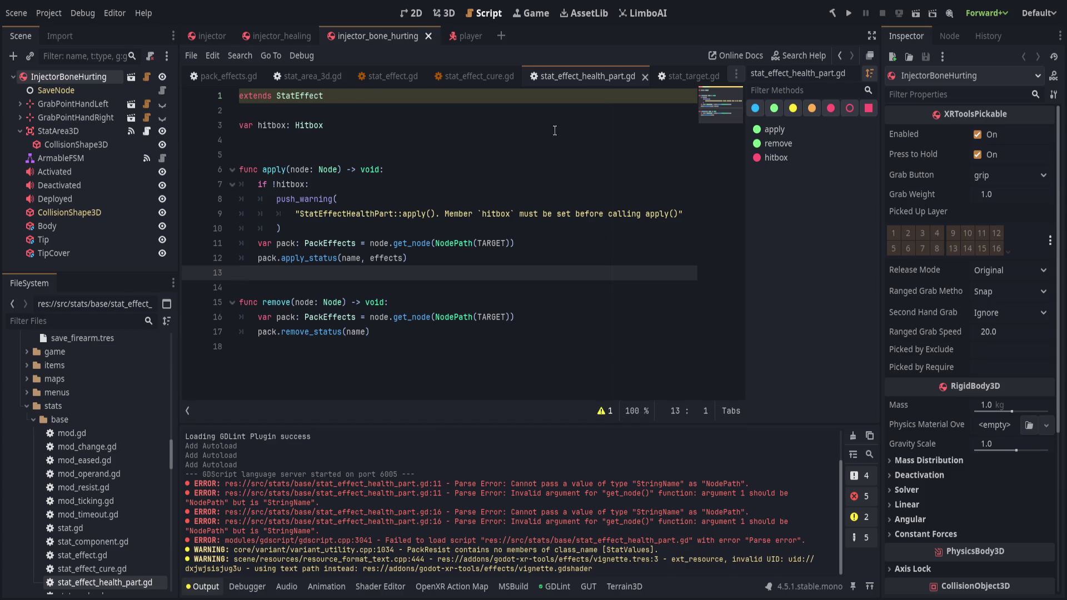
left_click(537, 111)
left_click(546, 96)
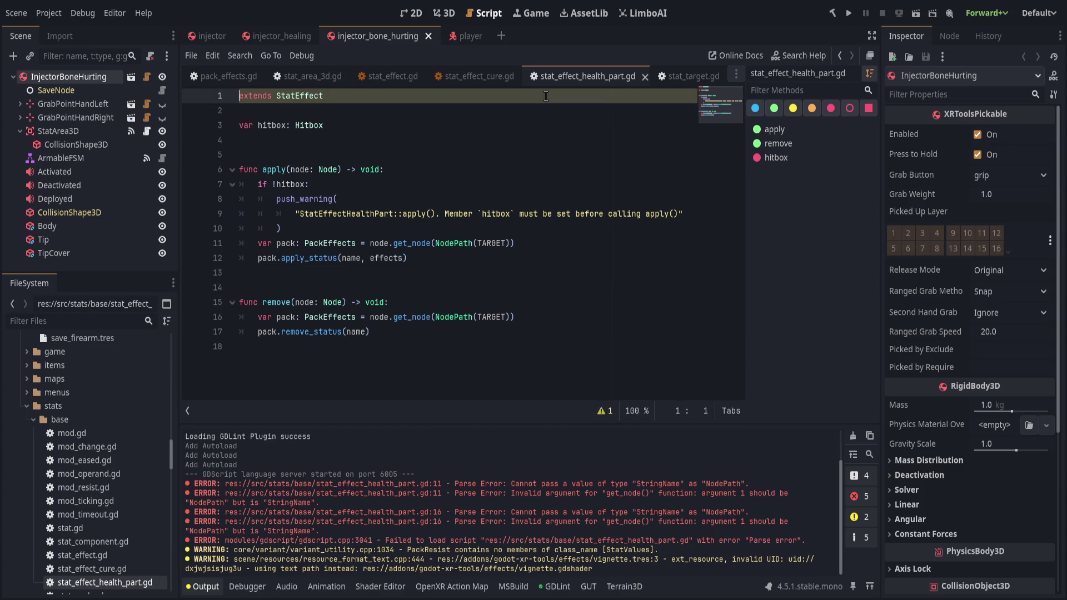
type("class_name S")
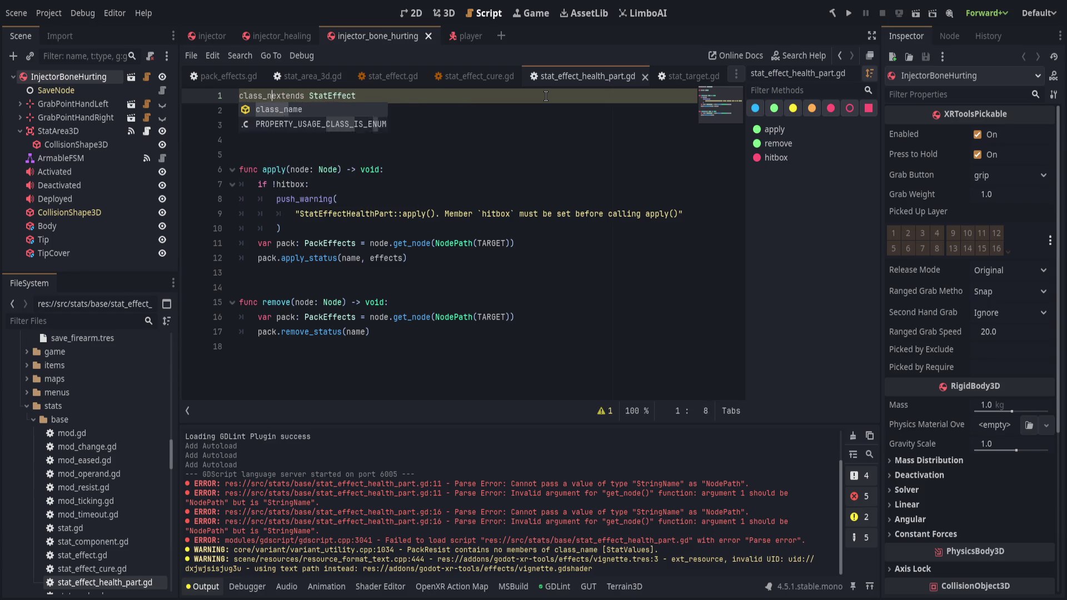
type("tatEffect")
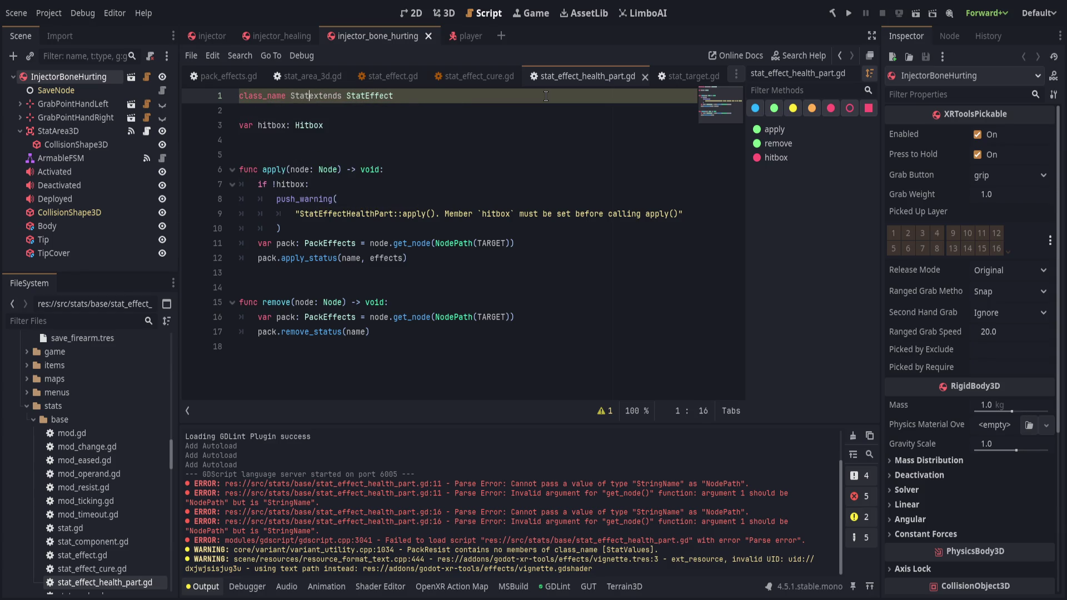
type("HealthPart")
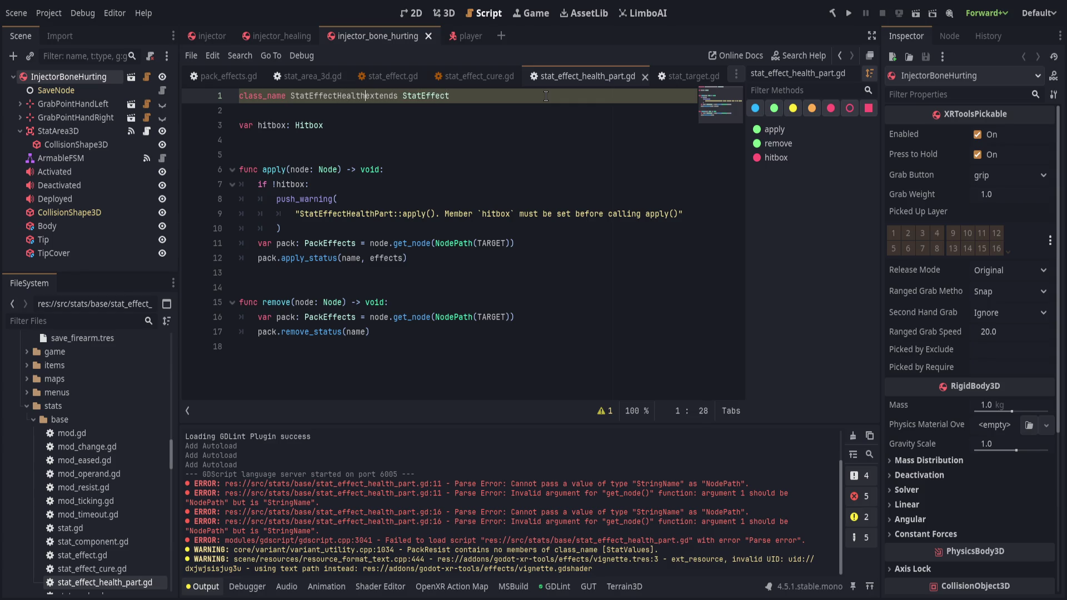
key("Home")
key("Return")
key("Up")
type("@tool")
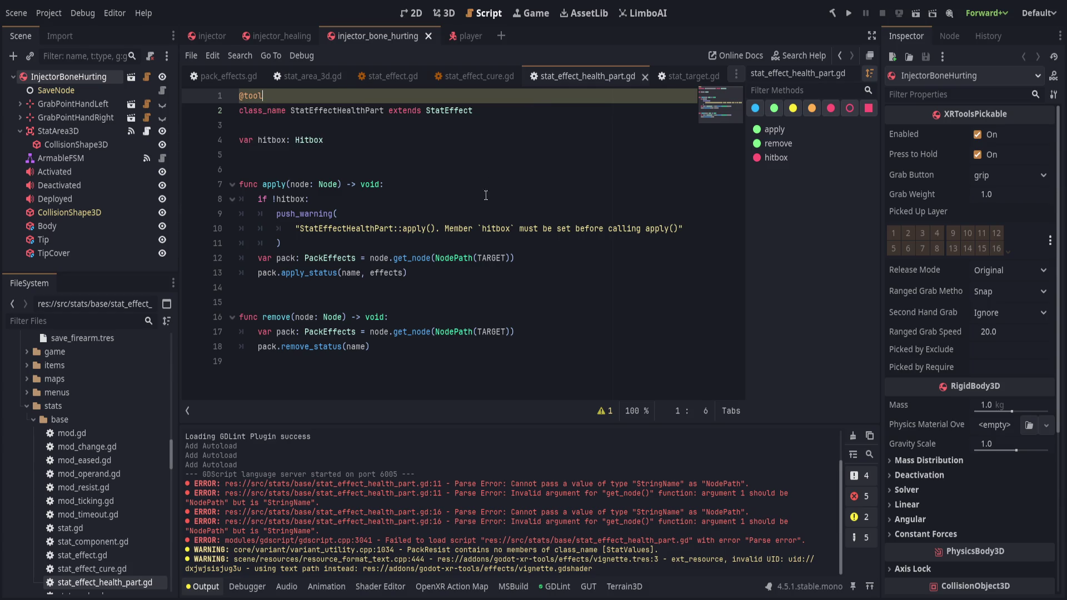
left_click(486, 195)
key("ctrl+s")
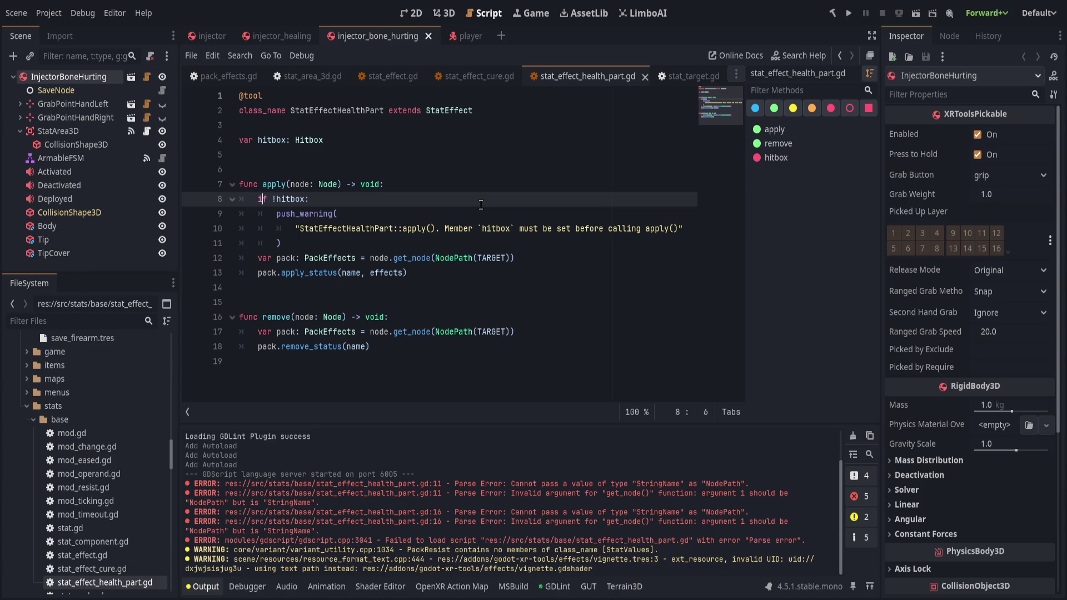
Step: Clear and close the Output panel, then switch to stat_effect_cure.gd
left_click(852, 435)
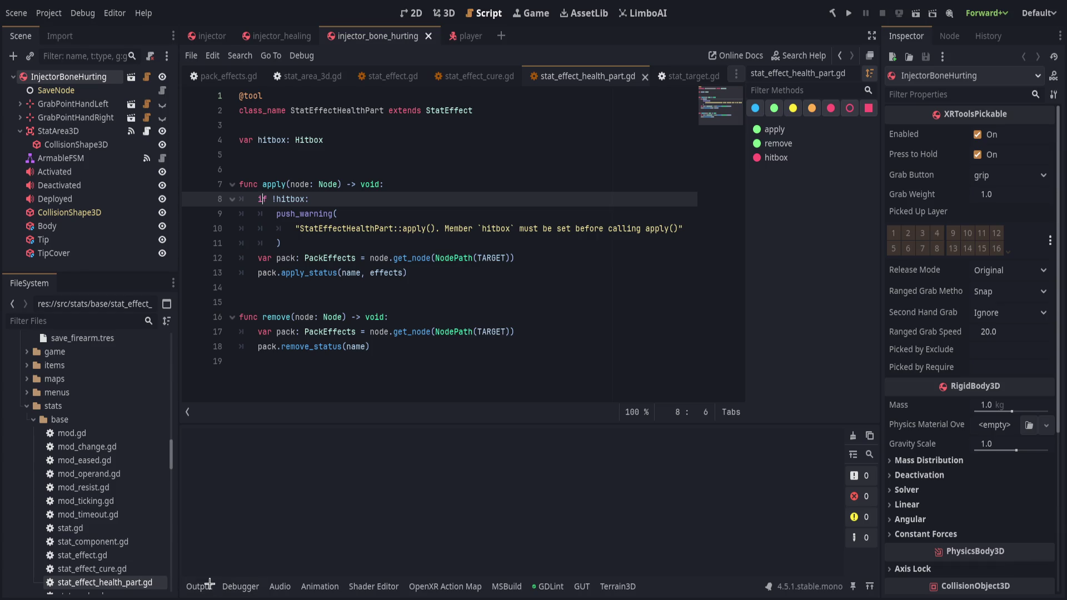
left_click(208, 583)
left_click_drag(378, 361, 377, 287)
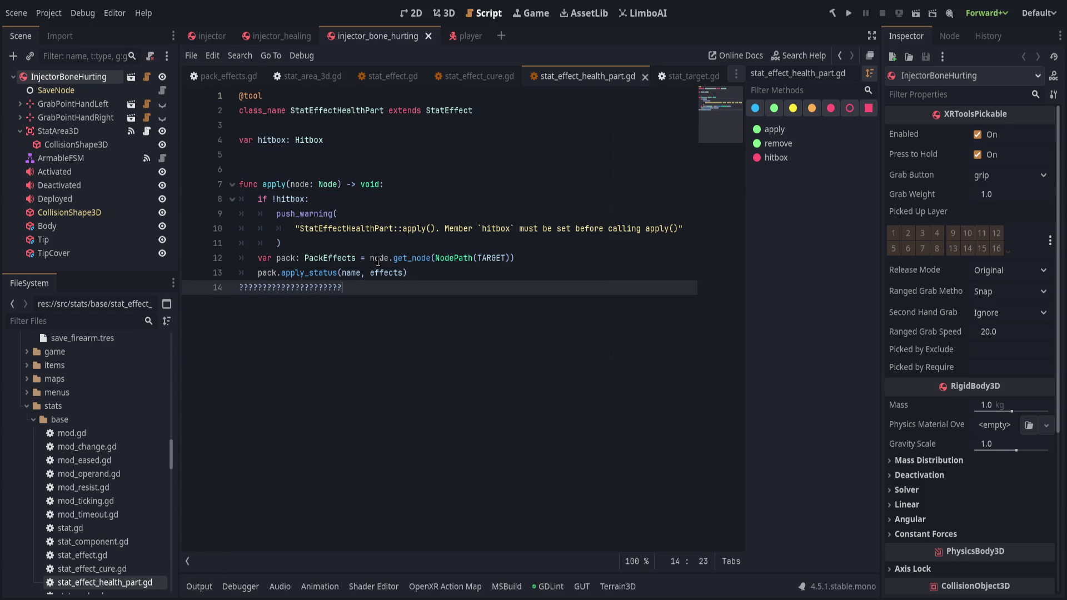
left_click(459, 228)
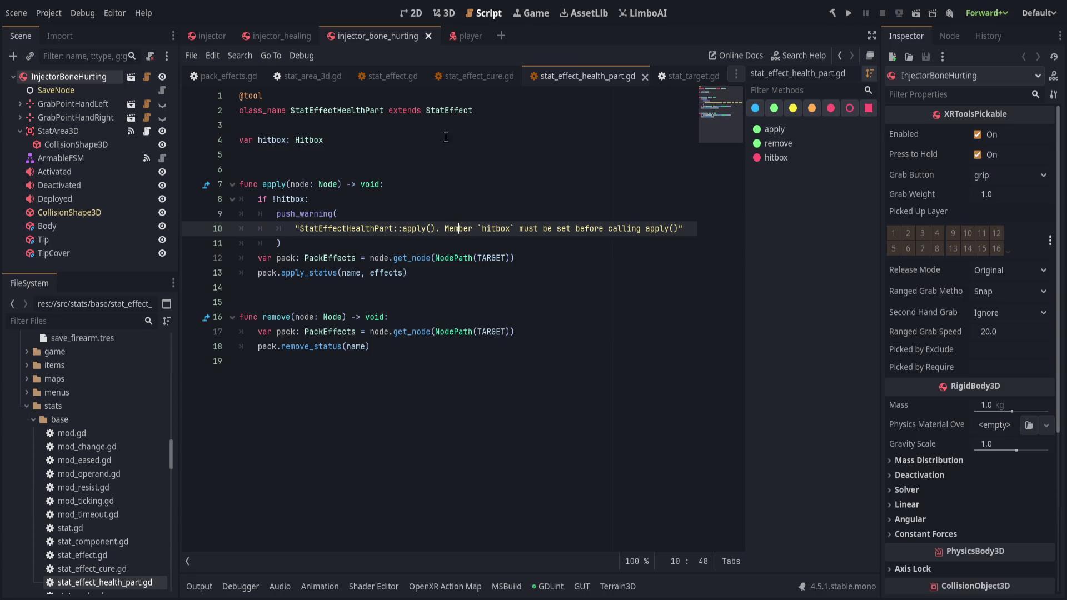
left_click(472, 78)
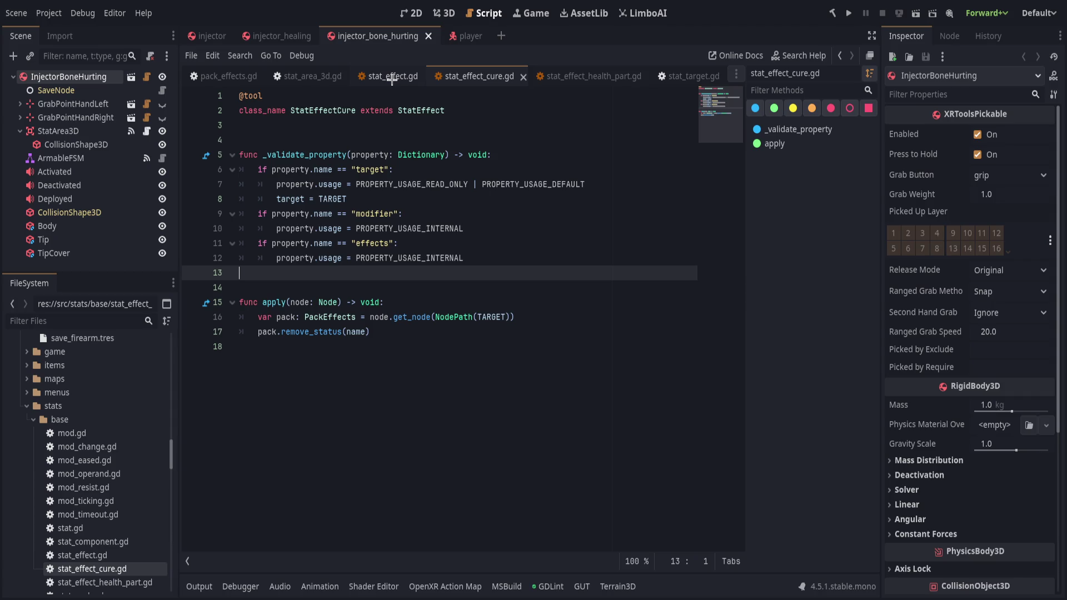
Step: Make stat_effect_cure.gd extend StatTarget and save it
double_click(441, 114)
type("StatT")
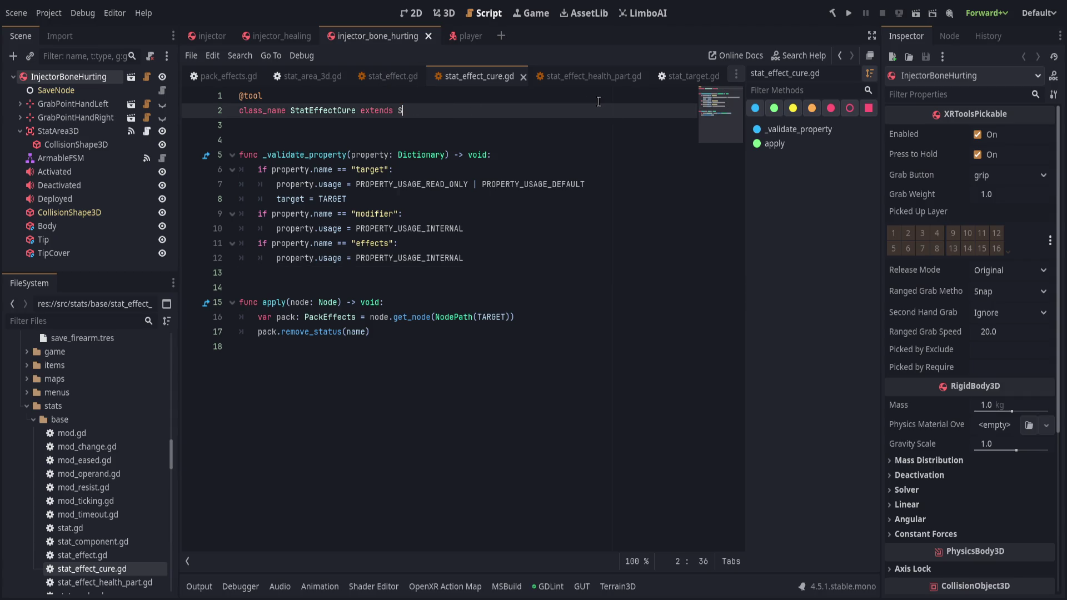
type("arget")
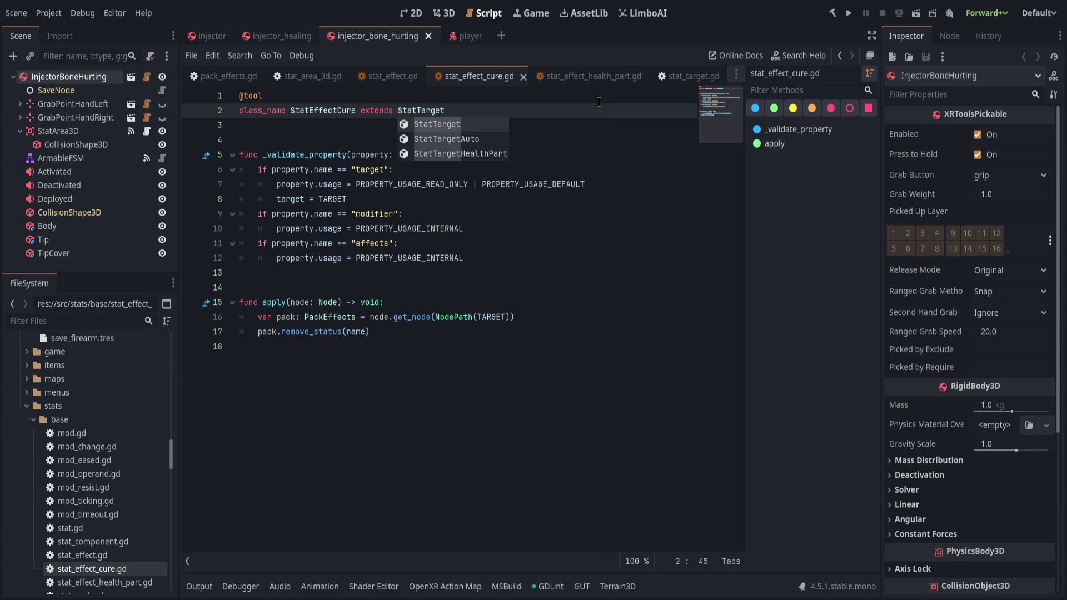
key("Escape")
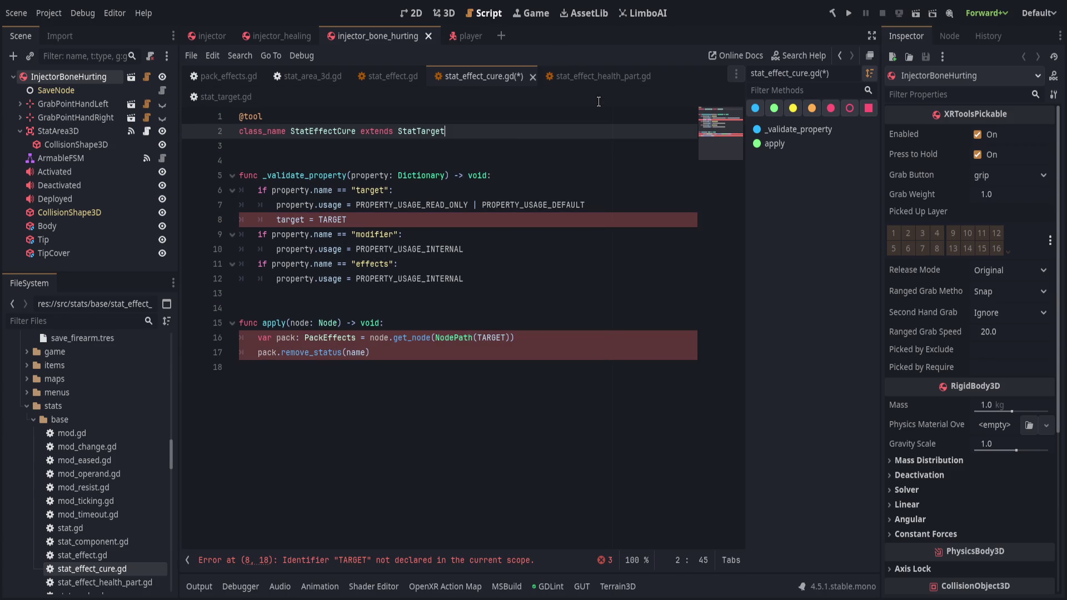
left_click(396, 218)
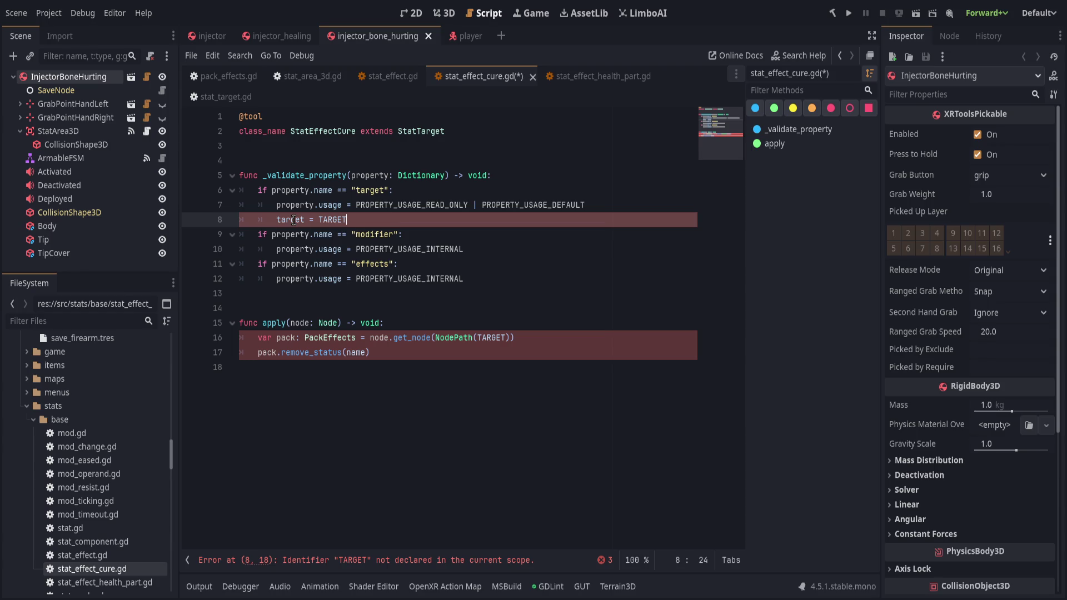
key("ctrl+s")
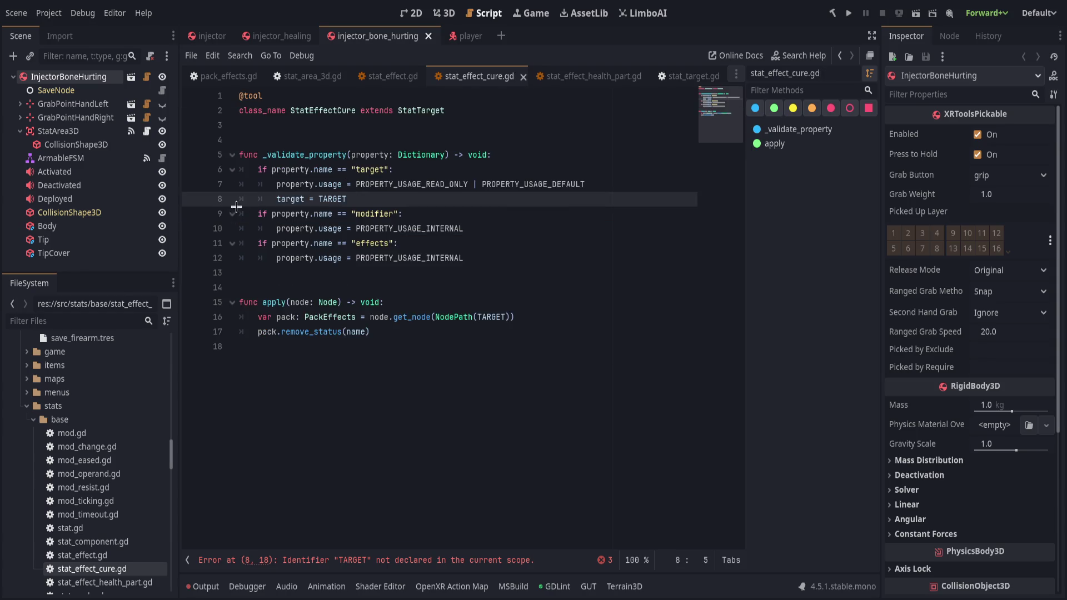
Step: Replace the undeclared TARGET with "PackEffects on line 8 and with target on line 16
left_click(410, 561)
key("ctrl+BackSpace")
type("\"PackE")
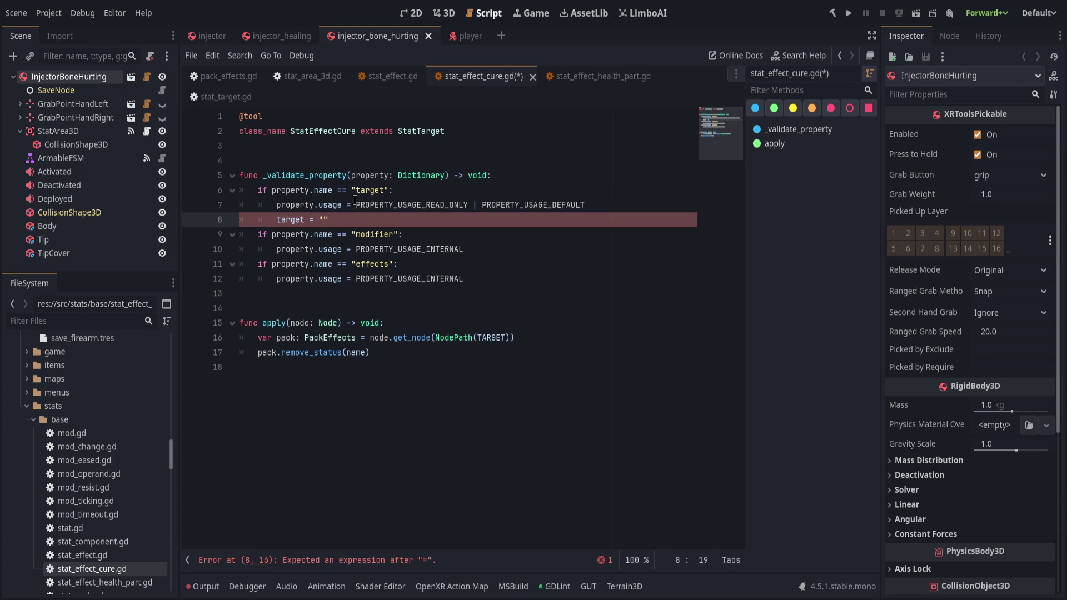
type("ffects")
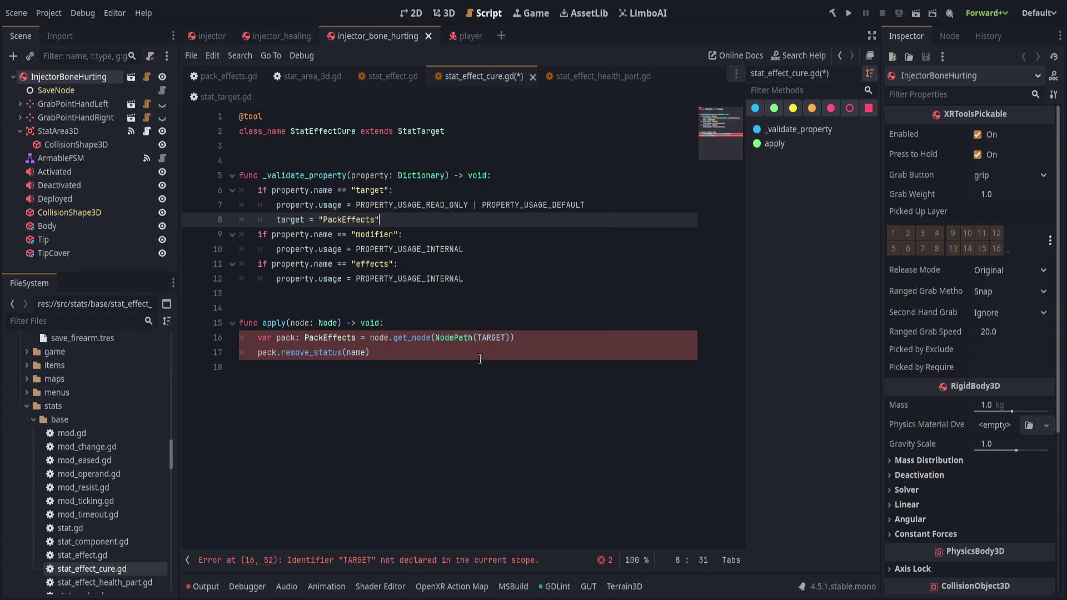
double_click(478, 338)
type("target")
Step: Locate and select the undeclared name reported on line 17
left_click(519, 307)
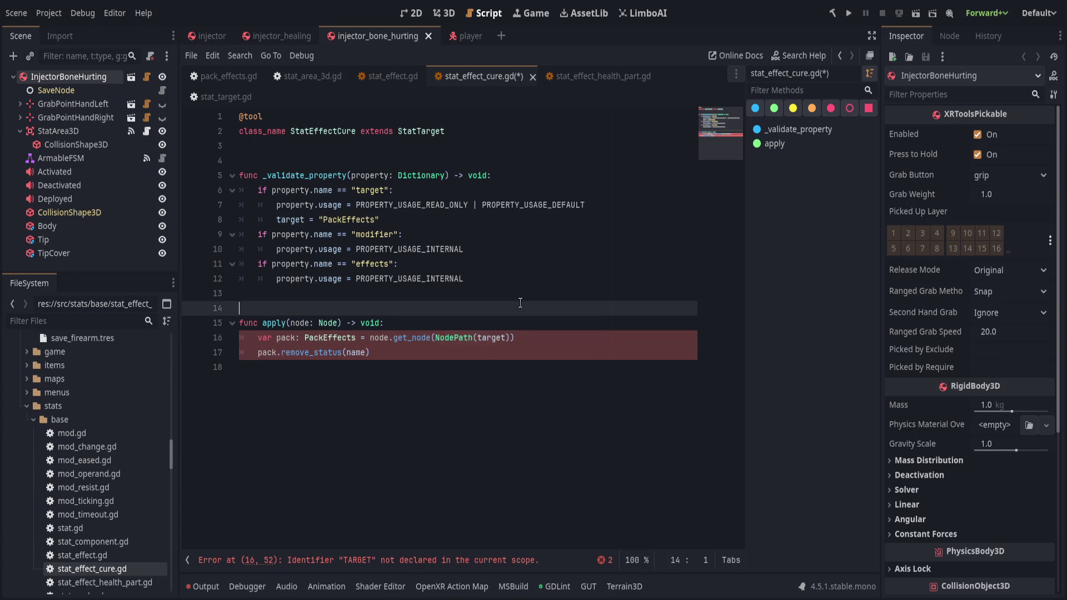
left_click(578, 339)
left_click(470, 359)
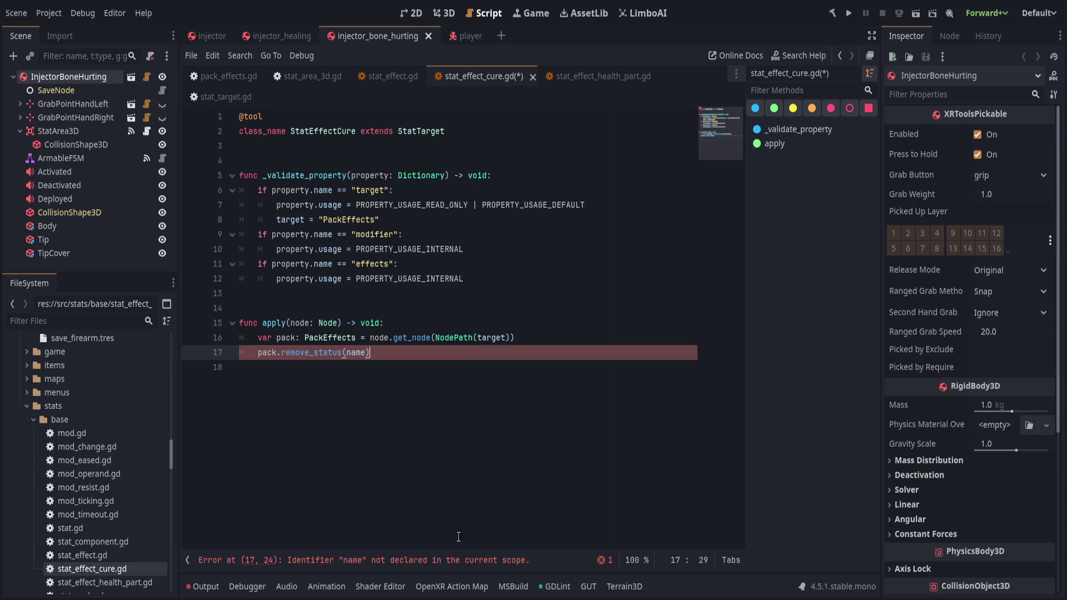
double_click(437, 560)
double_click(351, 355)
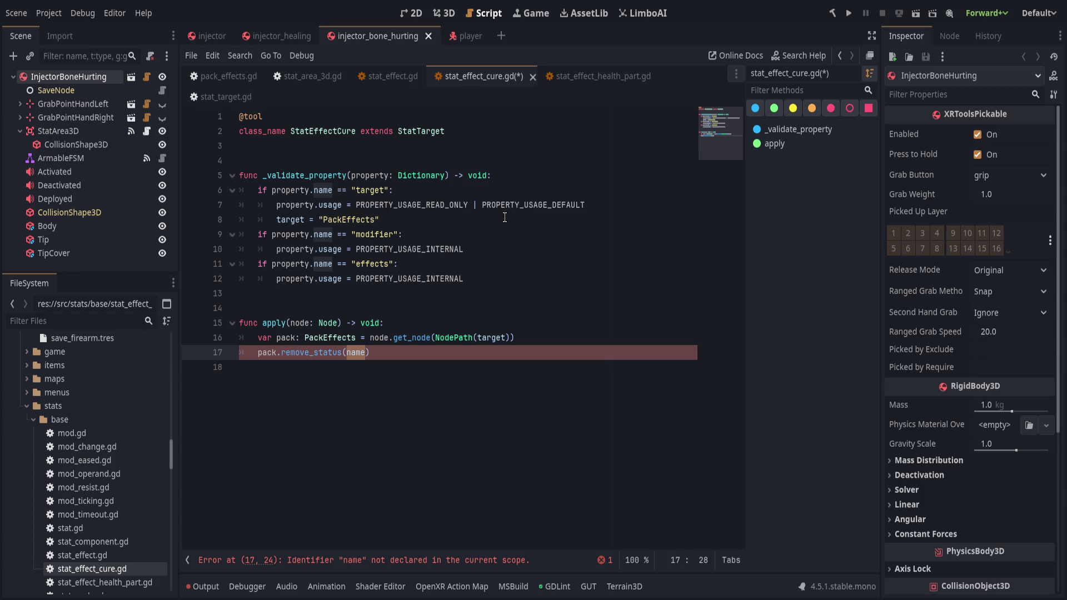
left_click(367, 145)
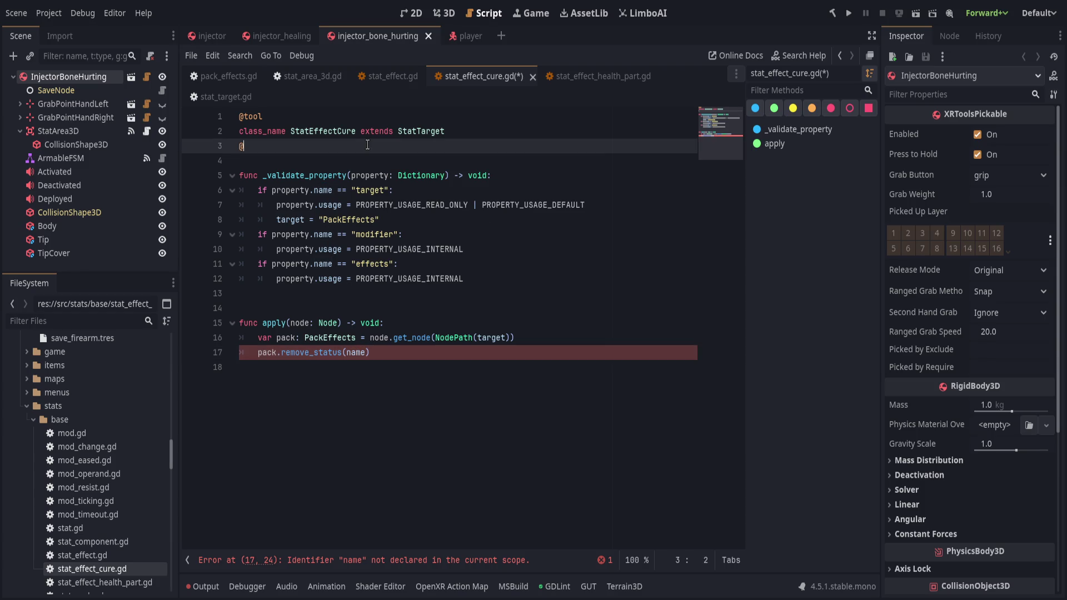
key("BackSpace")
key("Return")
type("@export var n")
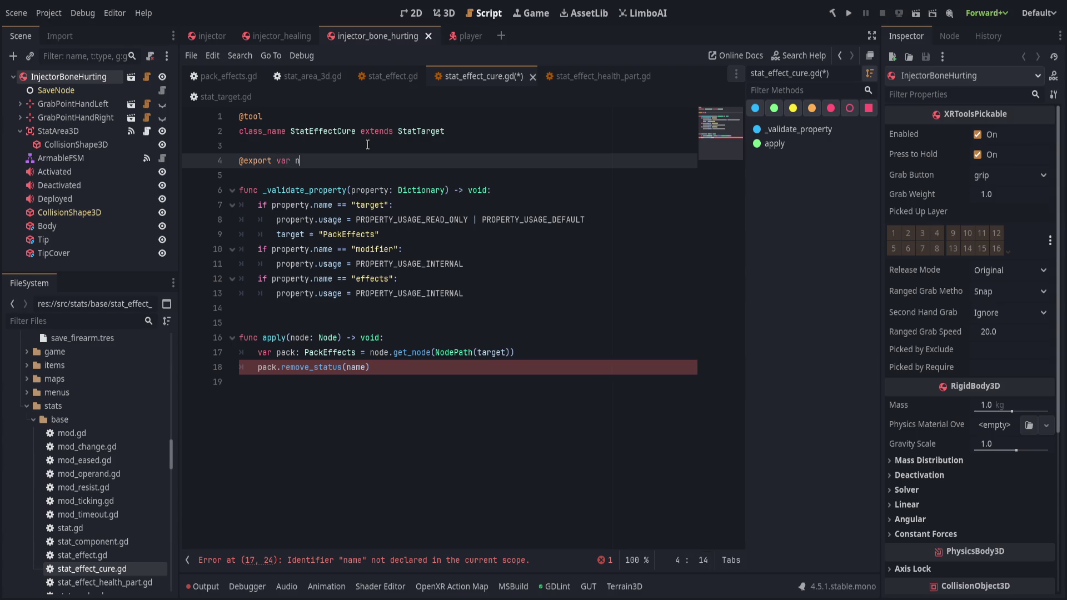
type("ame :")
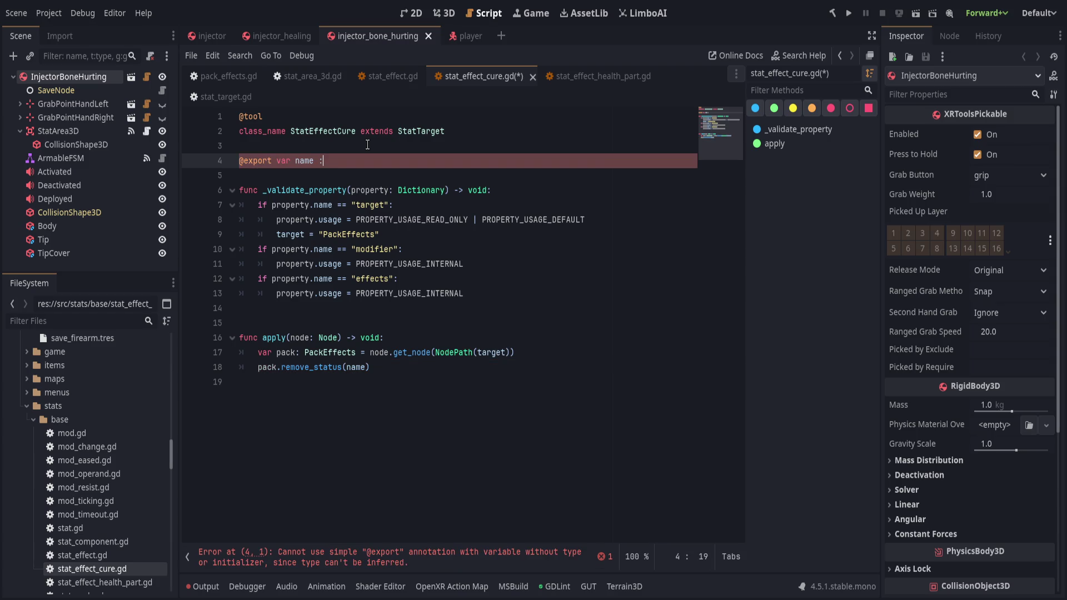
type("= \"\"")
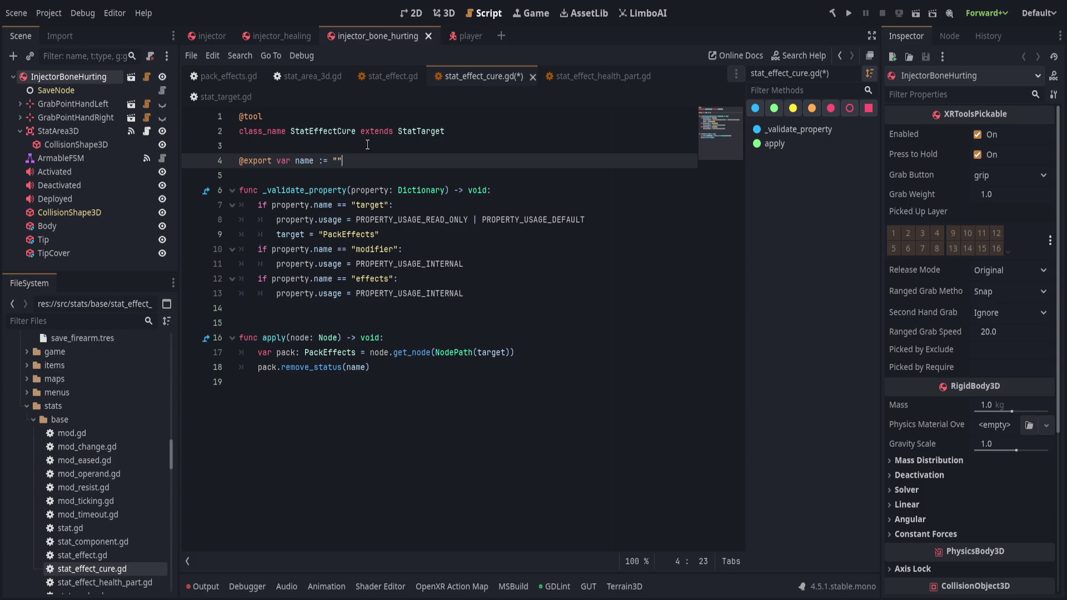
key("ctrl+s")
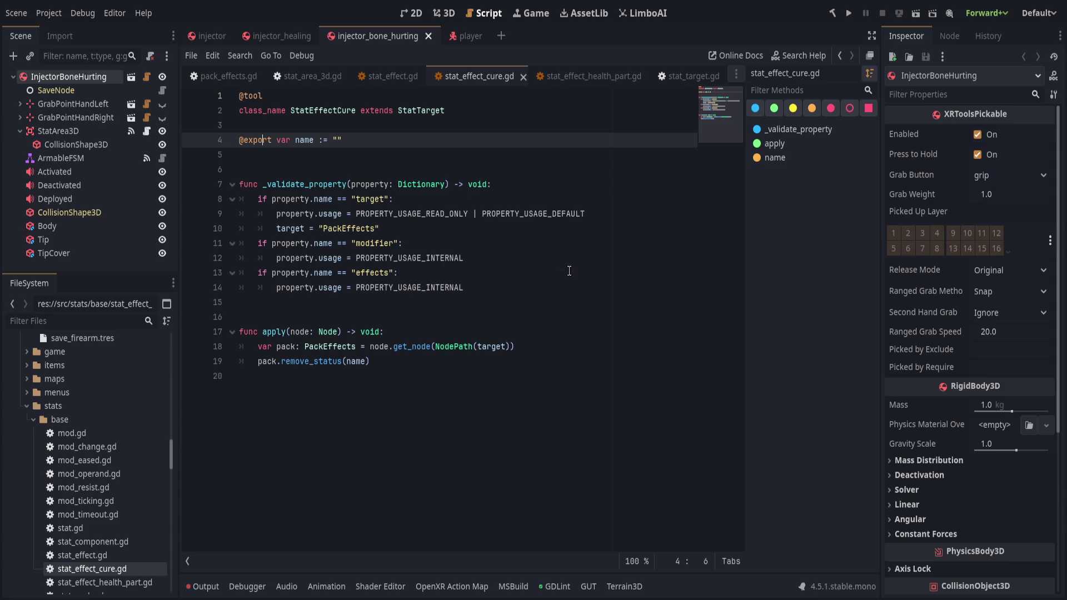
left_click(58, 130)
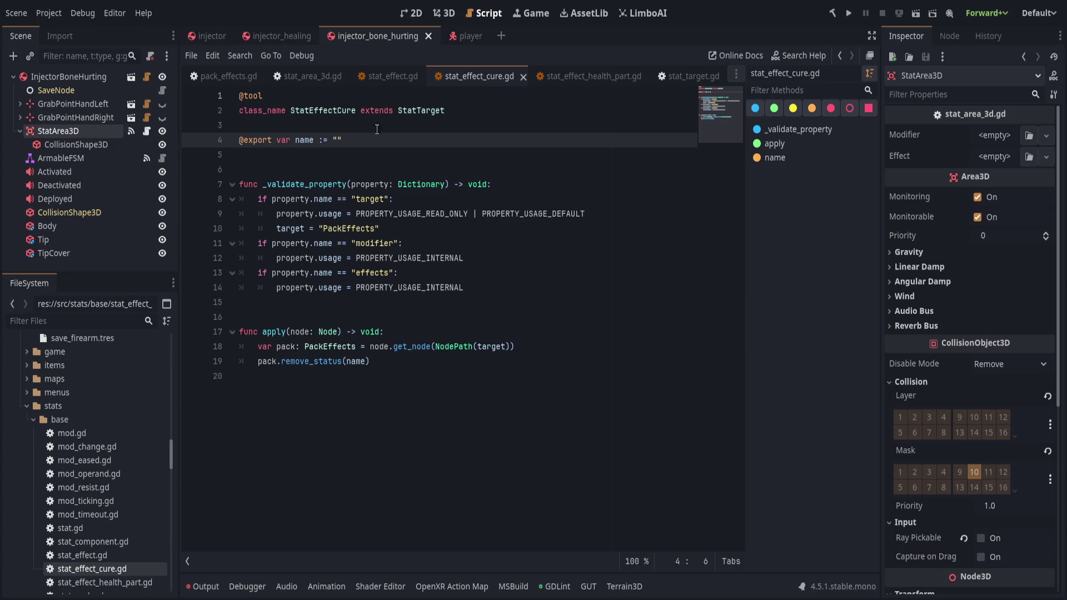
Step: Create a new StatEffectHealthPart as StatArea3D's Effect and inspect its PackEffects target
left_click(994, 157)
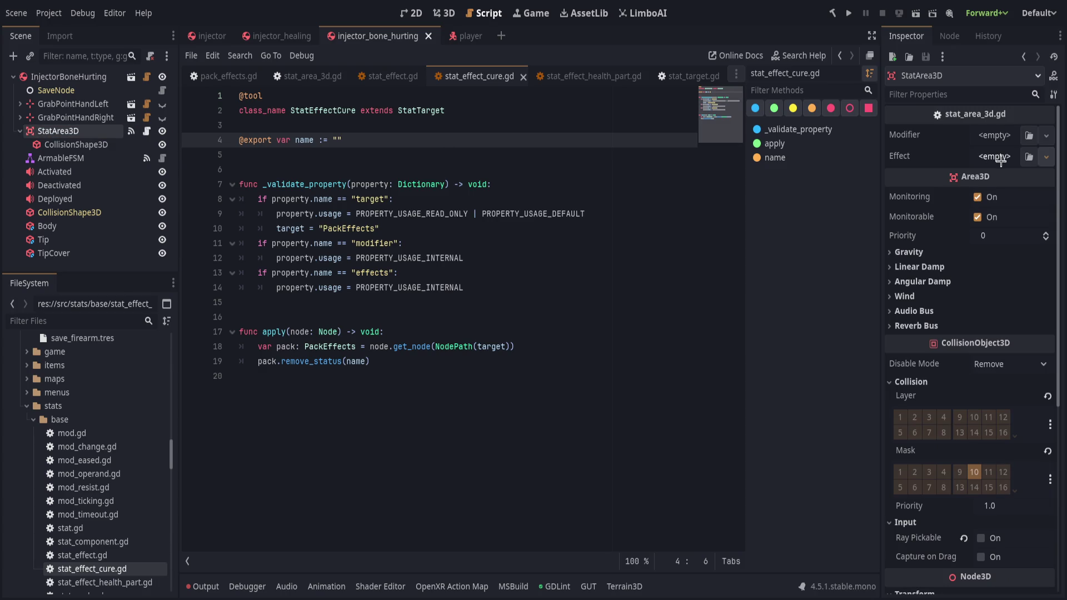
left_click(1008, 208)
left_click_drag(882, 221, 803, 223)
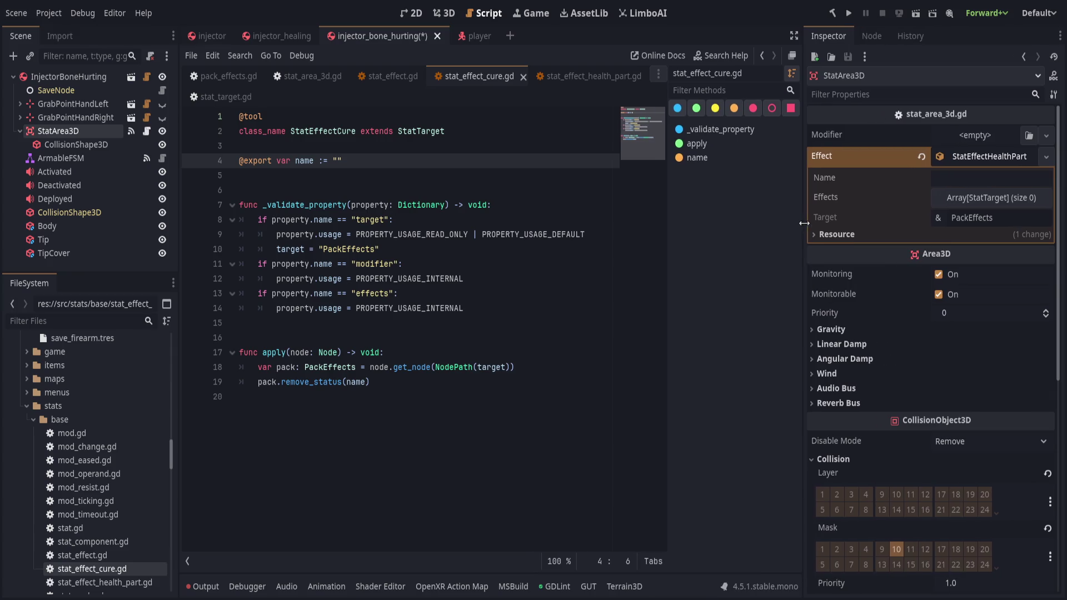
left_click_drag(981, 217, 907, 219)
left_click(988, 200)
left_click(986, 201)
Step: Set Modifier to a new StatTargetHealthPart and revert Effect to empty
left_click(977, 135)
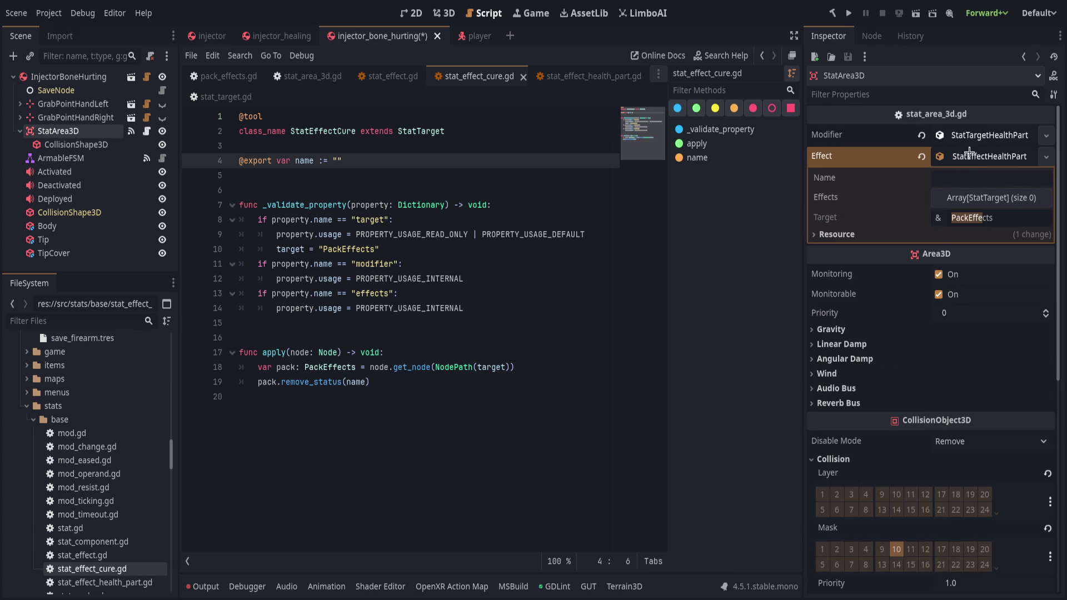
left_click(970, 137)
left_click(921, 216)
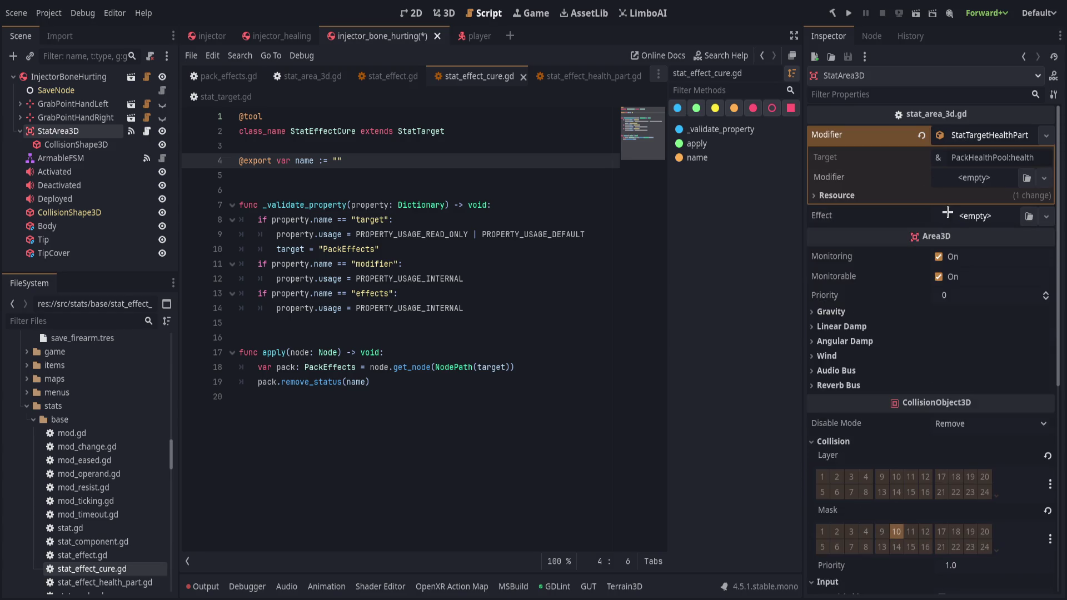
key("ctrl+z")
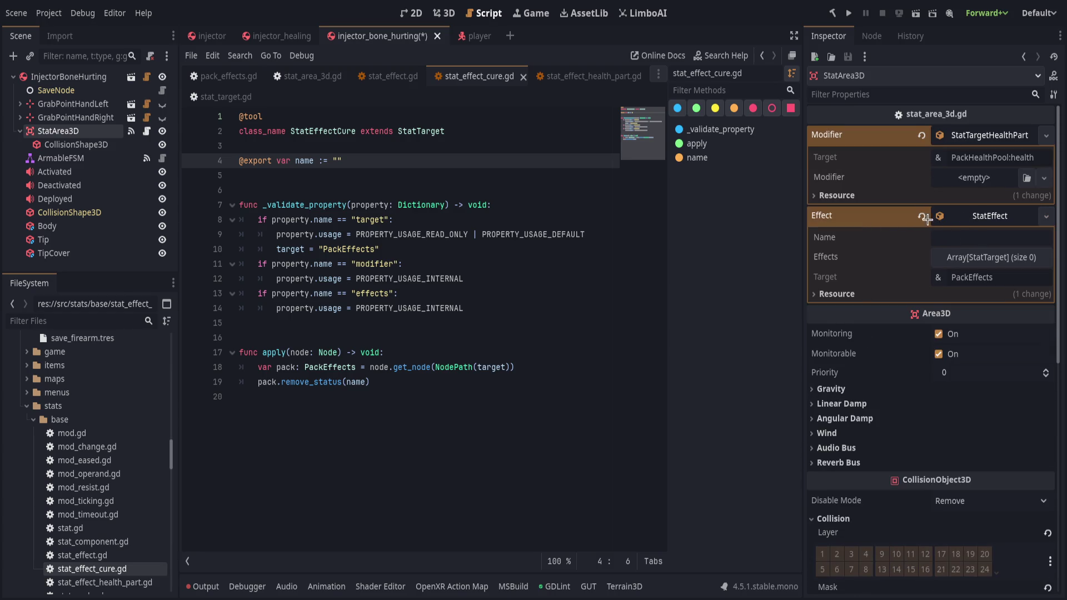
left_click(922, 216)
left_click(505, 132)
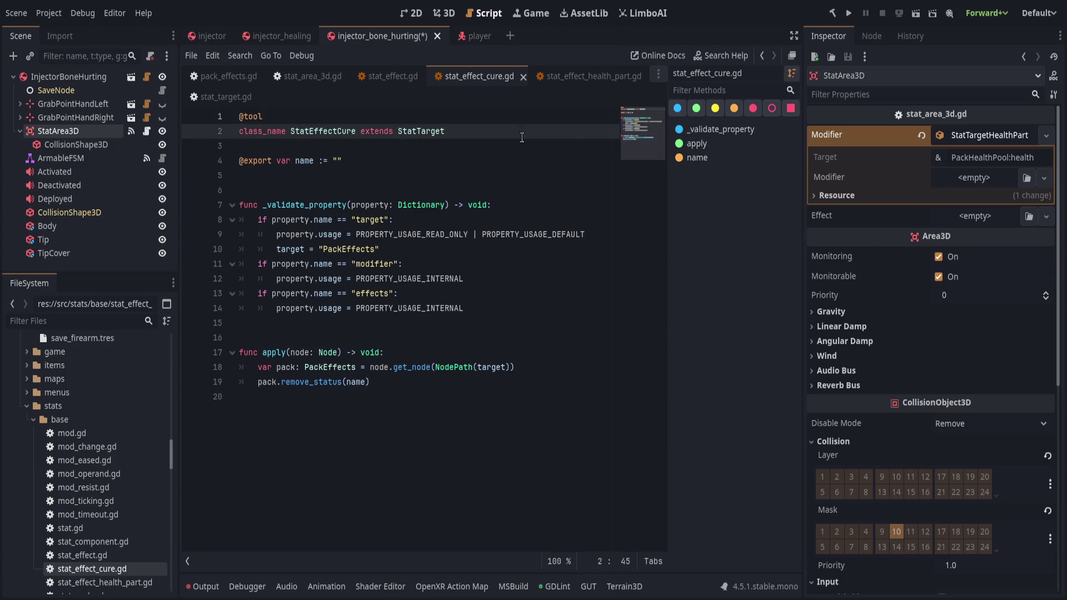
key("ctrl+BackSpace")
type("StatEffe")
type("ct")
key("Down")
key("Down")
key("Up")
key("Up")
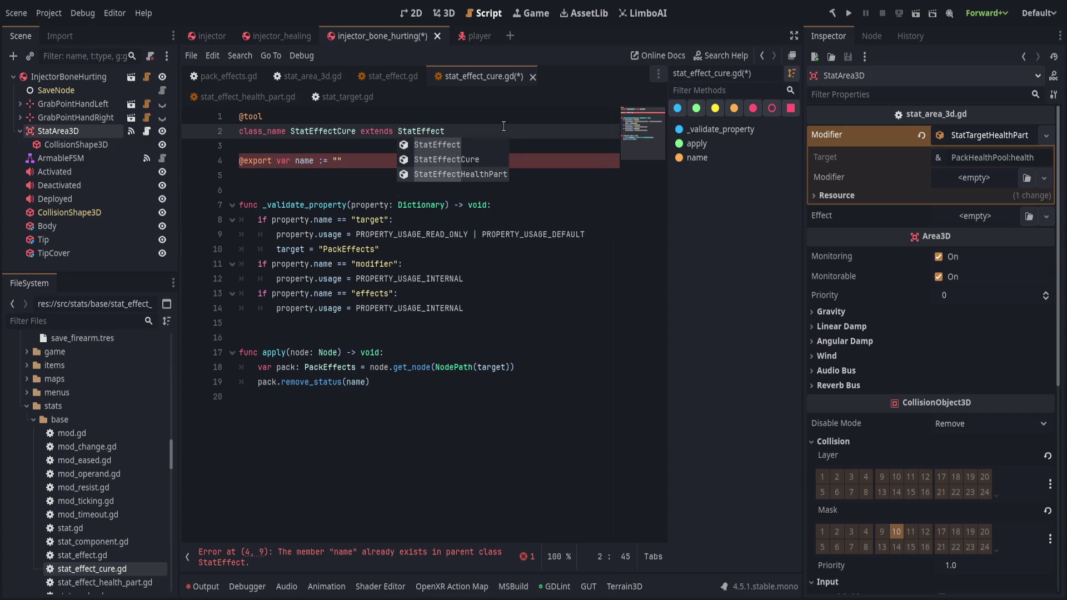
key("Return")
left_click(534, 160)
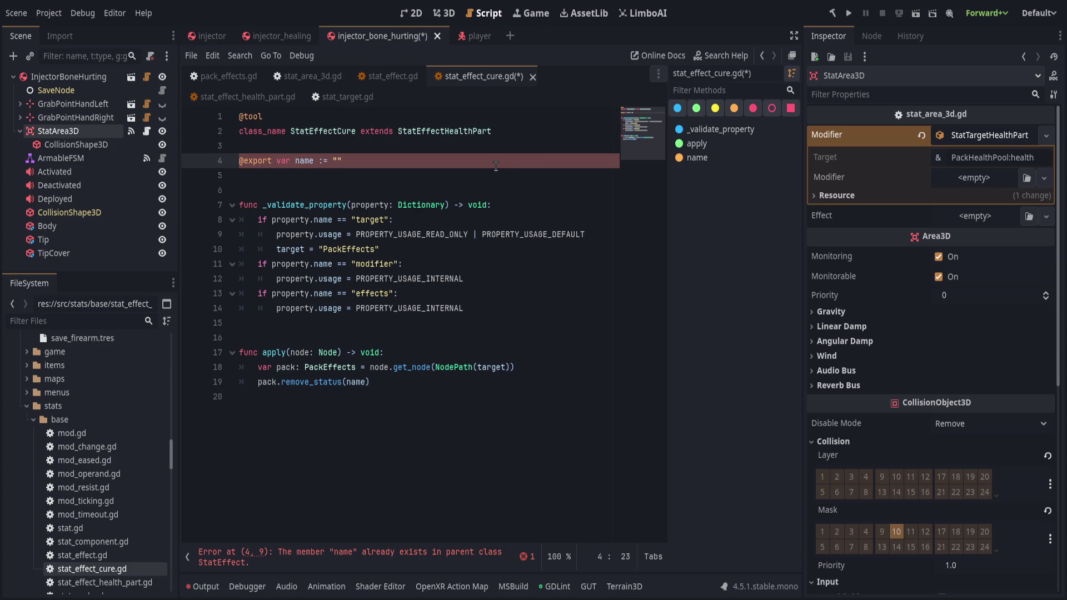
key("ctrl+shift+k")
key("ctrl+shift+k")
key("ctrl+s")
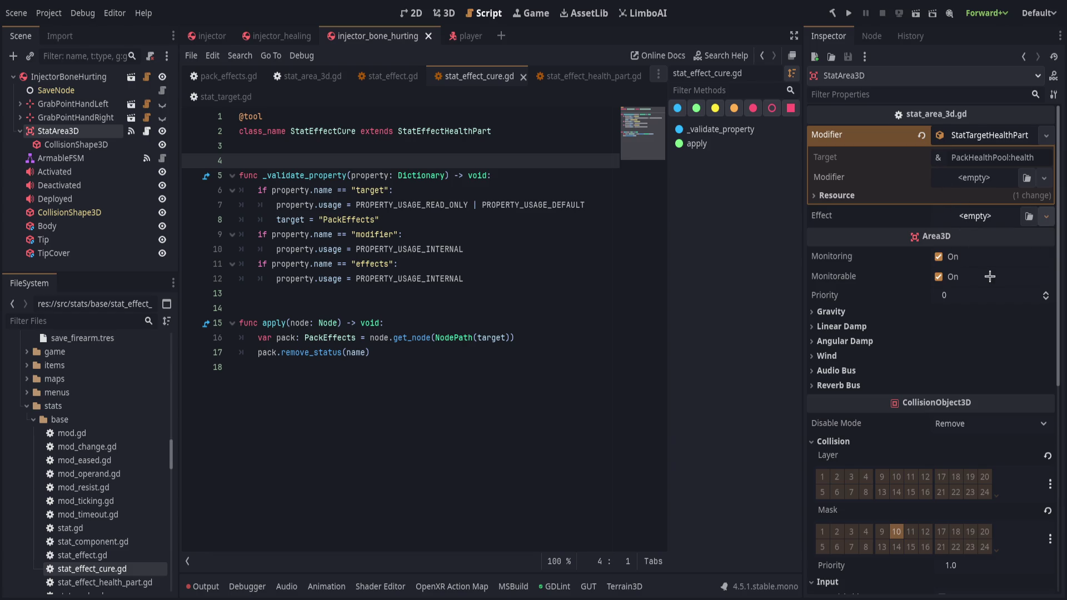
Step: Set StatArea3D's Effect to a new StatEffectCure with Name fracture
left_click(975, 215)
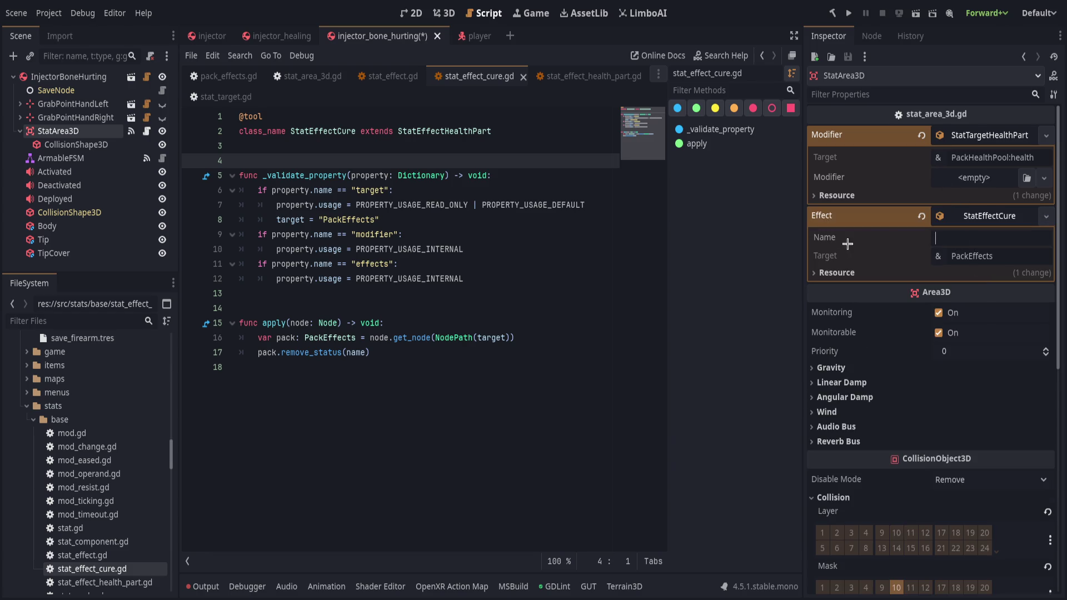
type("fracture")
left_click(969, 217)
left_click(968, 217)
Step: Review the cure script's apply function and clear the area's Modifier
left_click(327, 416)
scroll(123, 516, "down", 2)
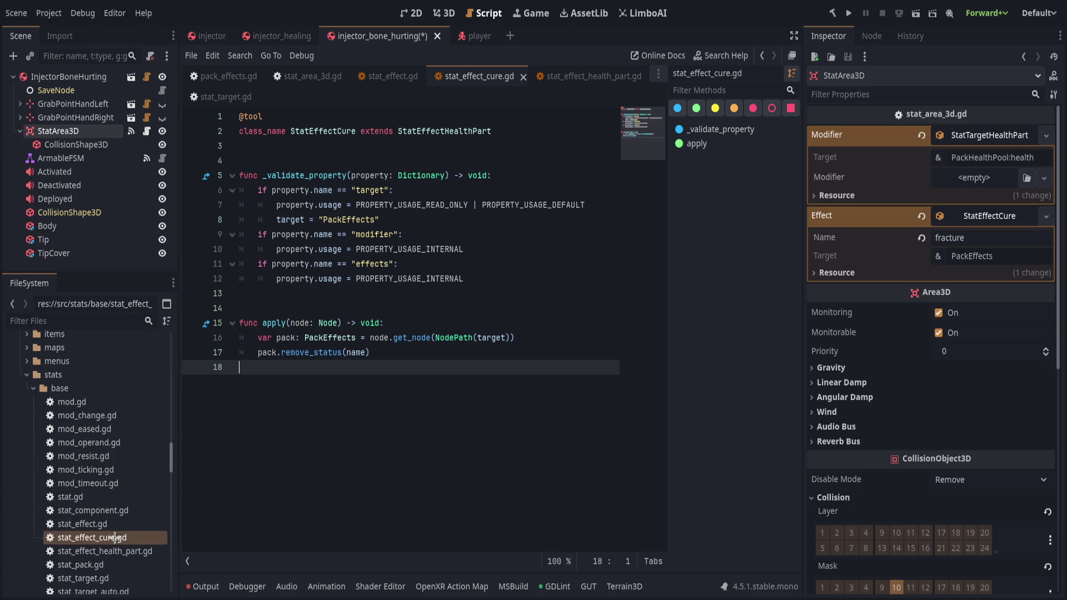
left_click(567, 352)
mouse_move(969, 255)
left_mouse_down()
mouse_move(1000, 257)
mouse_move(972, 266)
left_mouse_up()
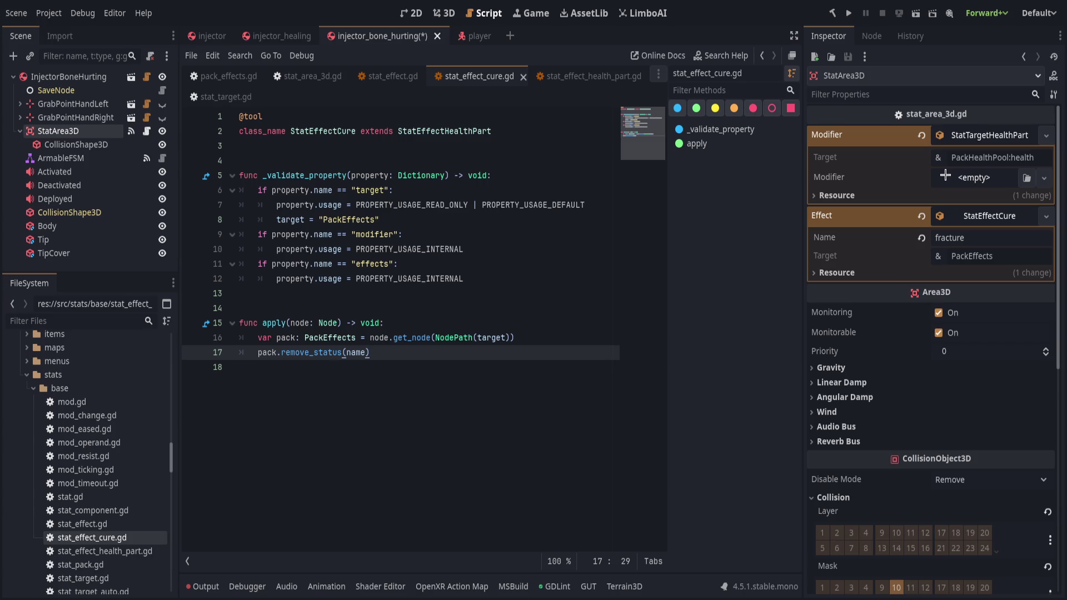
left_click(920, 135)
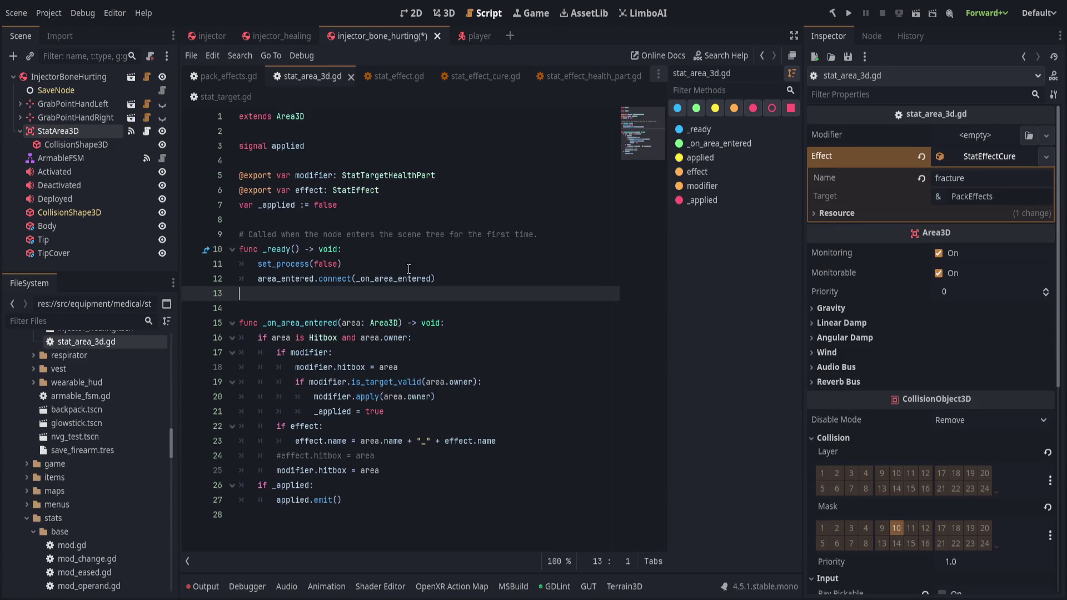
Step: Open stat_area_3d.gd and clear the area's Effect resource in the Inspector
left_click(470, 351)
left_click(471, 365)
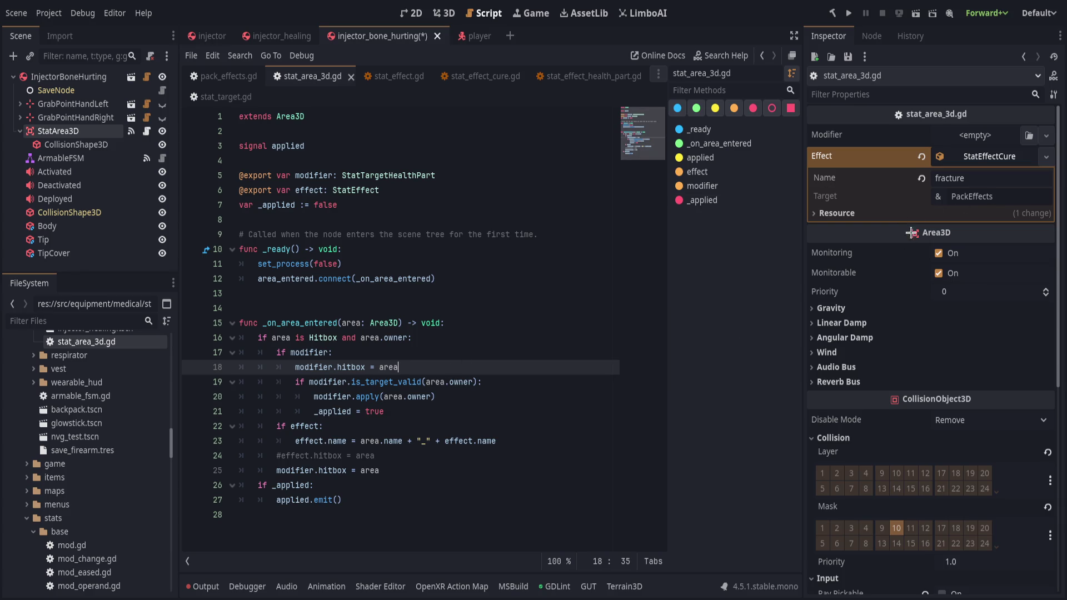
left_click(938, 156)
left_click(1046, 157)
left_click(991, 210)
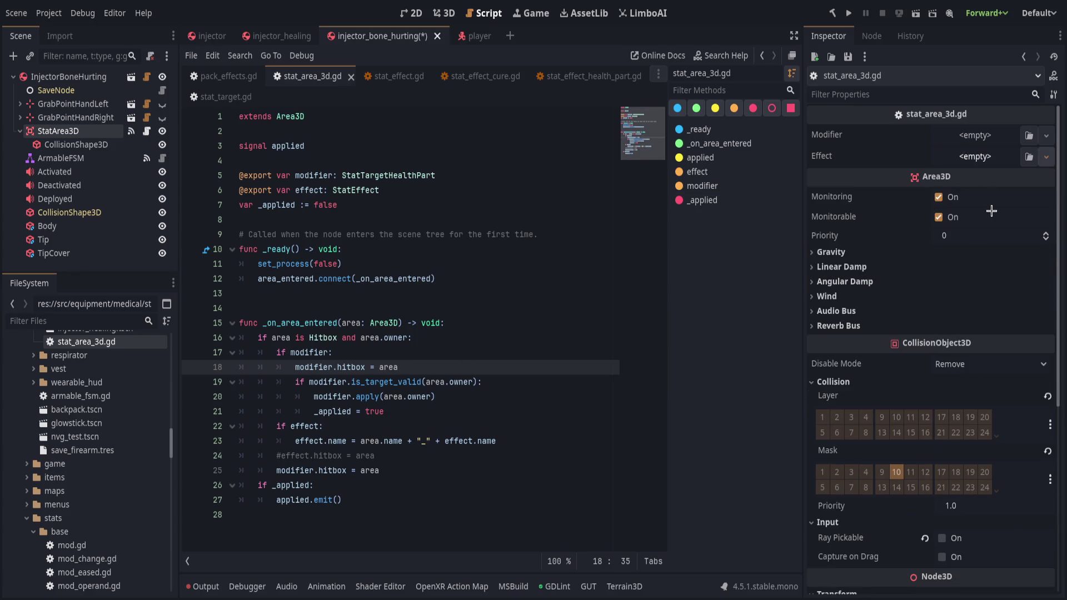
left_click(272, 439, "shift")
Step: Find and select stat_effect_health_part.gd in the FileSystem dock for removal
left_click(100, 321)
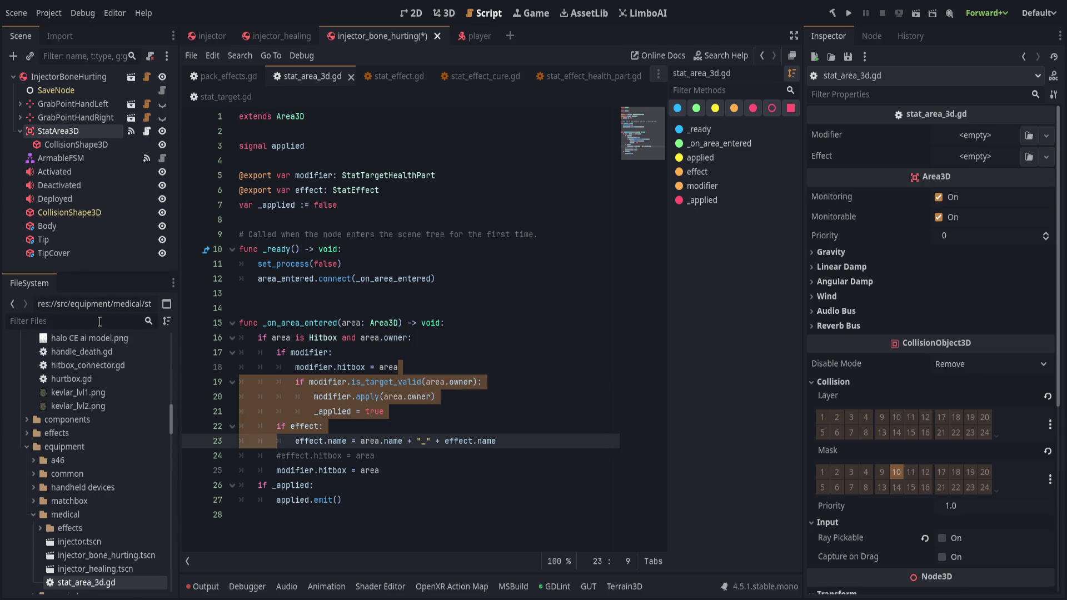
scroll(101, 442, "up", 10)
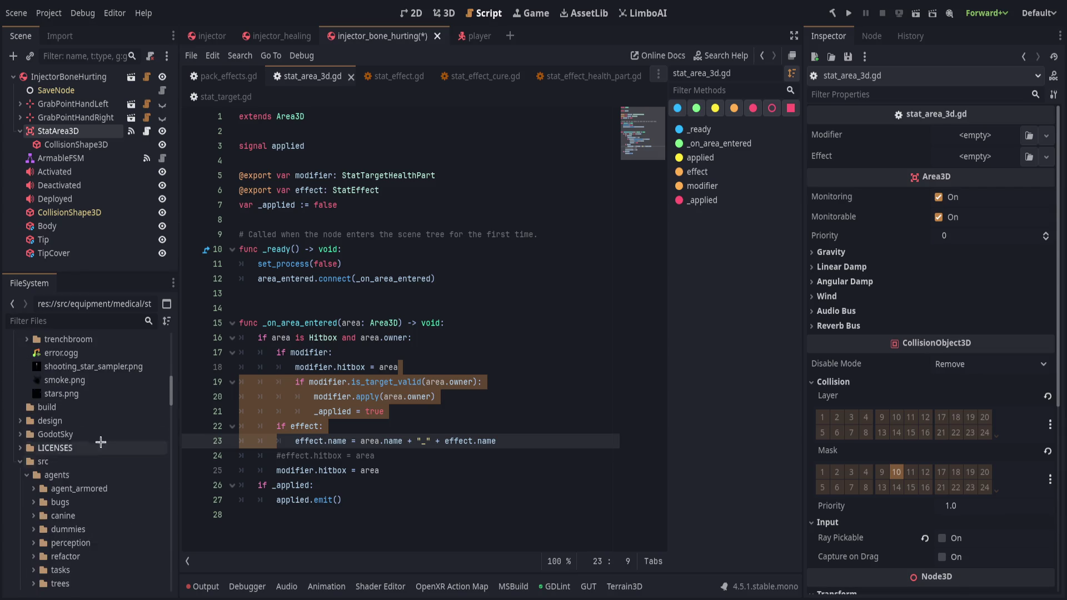
scroll(97, 556, "up", 8)
scroll(98, 556, "down", 15)
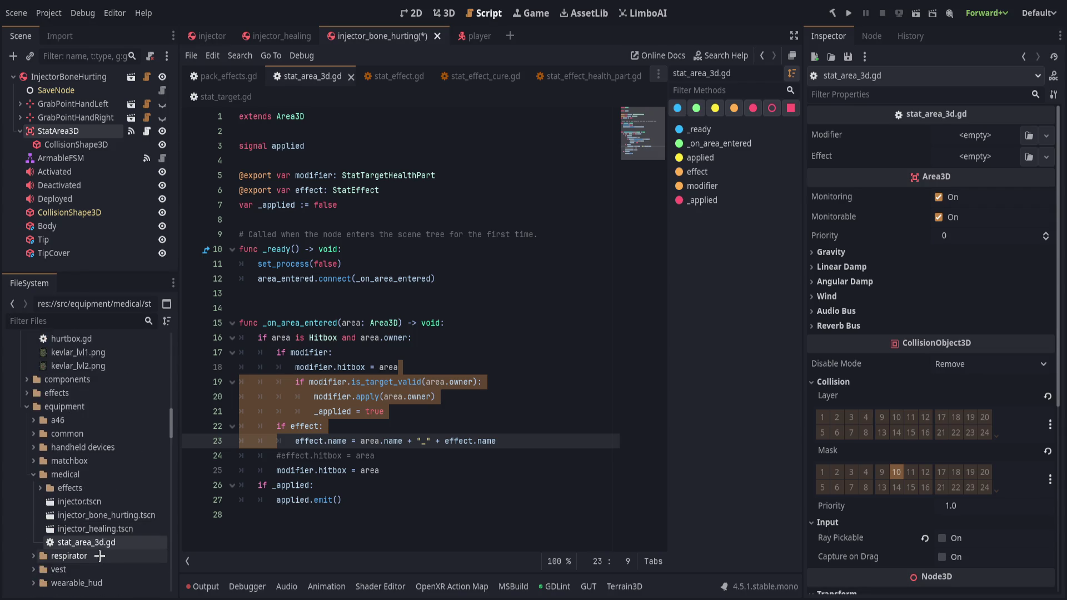
scroll(93, 512, "down", 4)
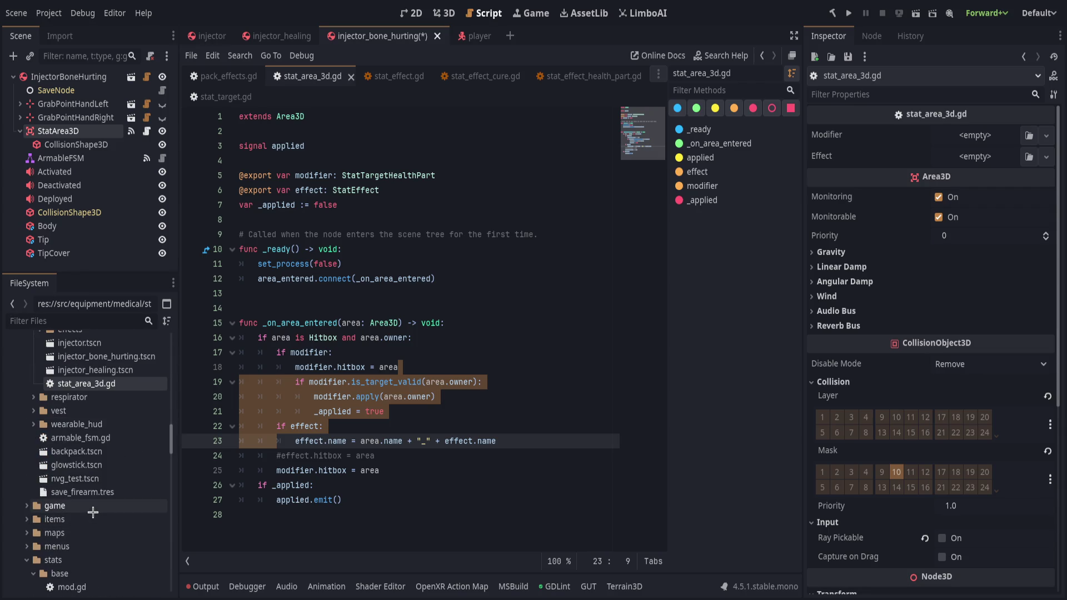
scroll(92, 511, "down", 6)
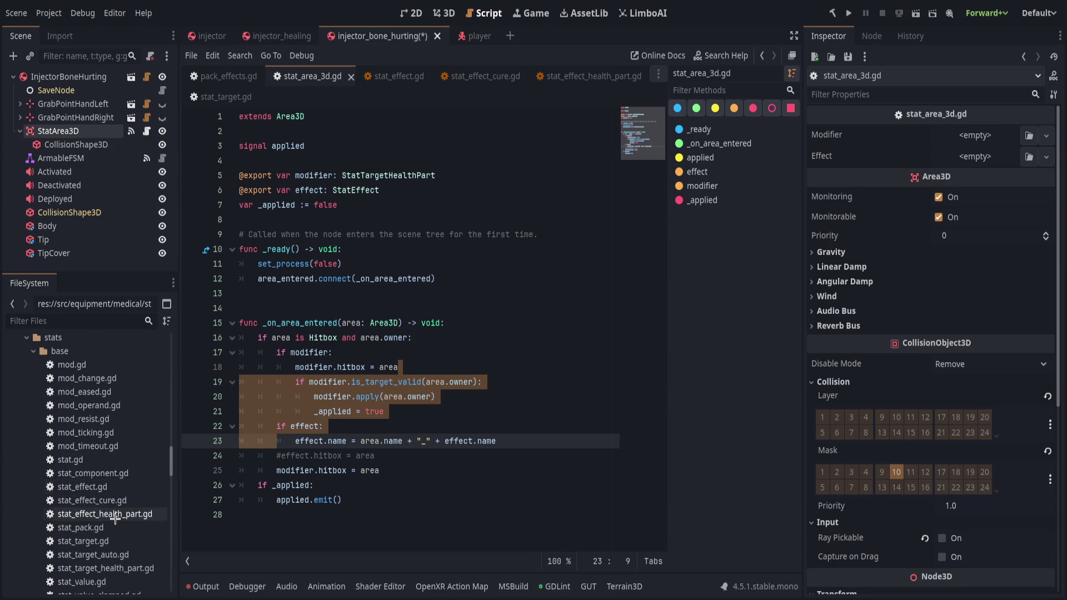
left_click(124, 519)
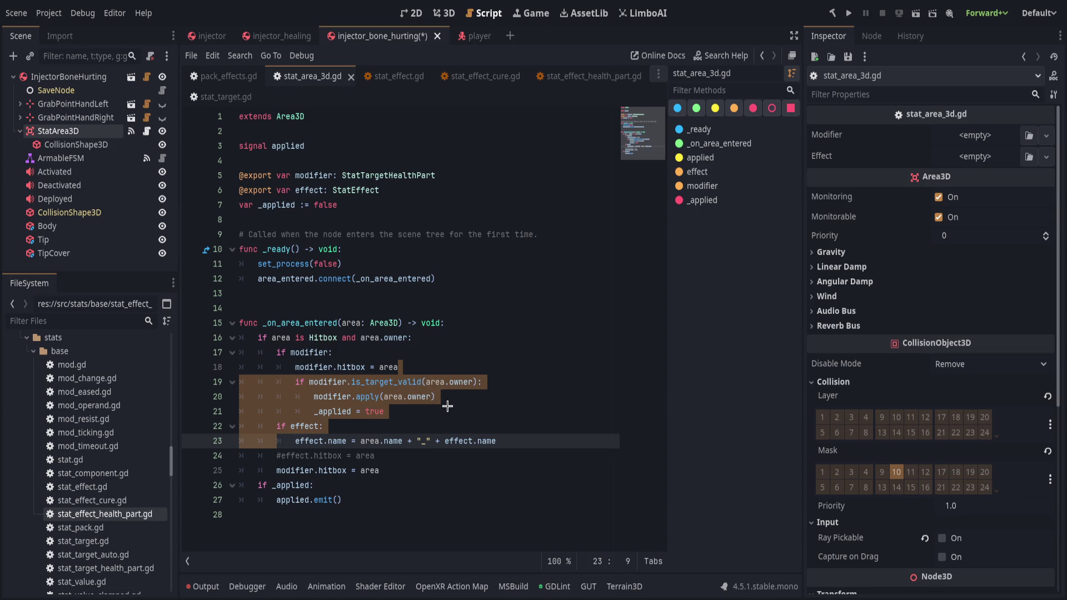
Step: Start a new line after the effect name assignment in stat_area_3d.gd
left_click(475, 421)
left_click(580, 418)
key("Return")
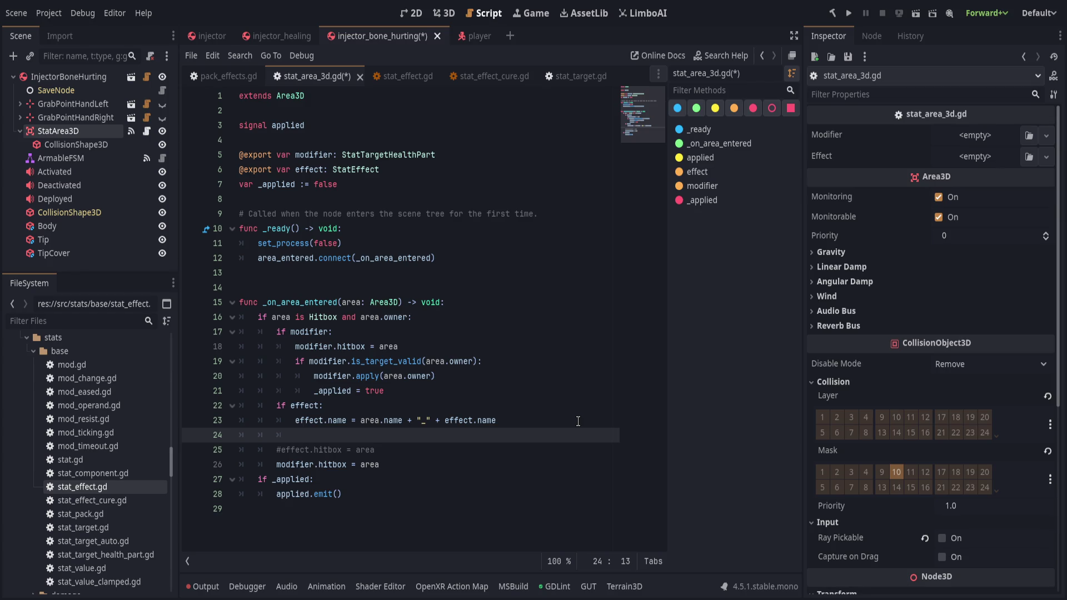
Step: Write the call effect.apply(area.owner) in the effect block
type("ect.app")
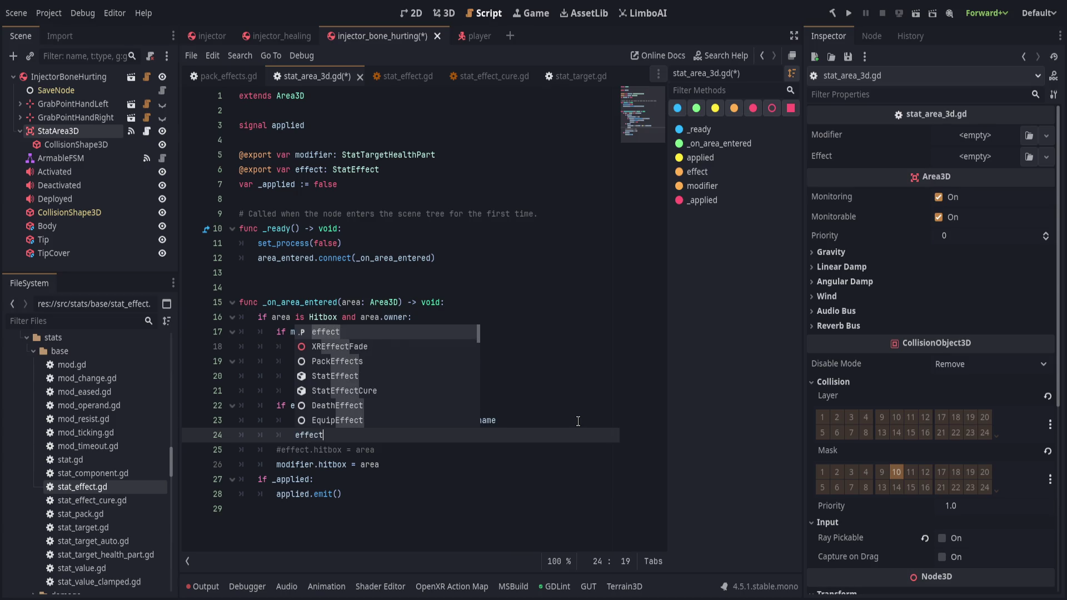
key("Return")
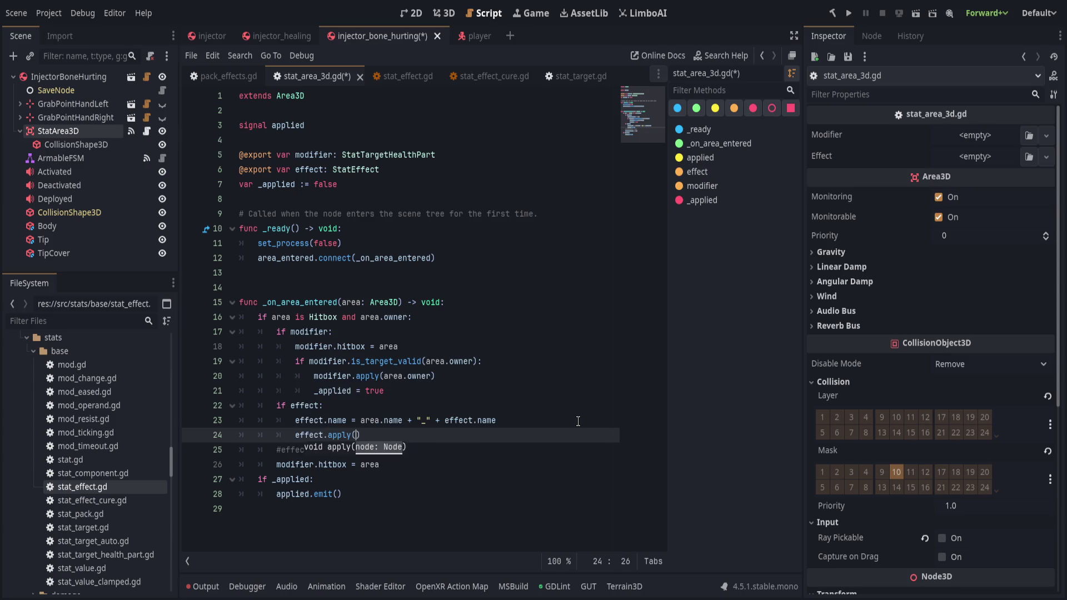
type("node")
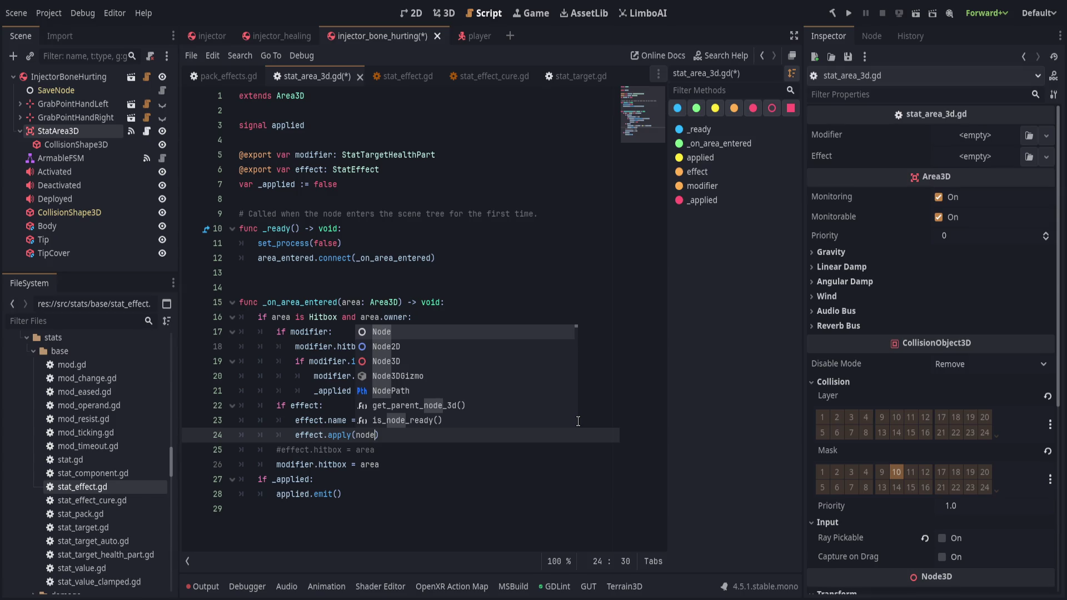
key("BackSpace")
key("BackSpace")
key("BackSpace")
type("area")
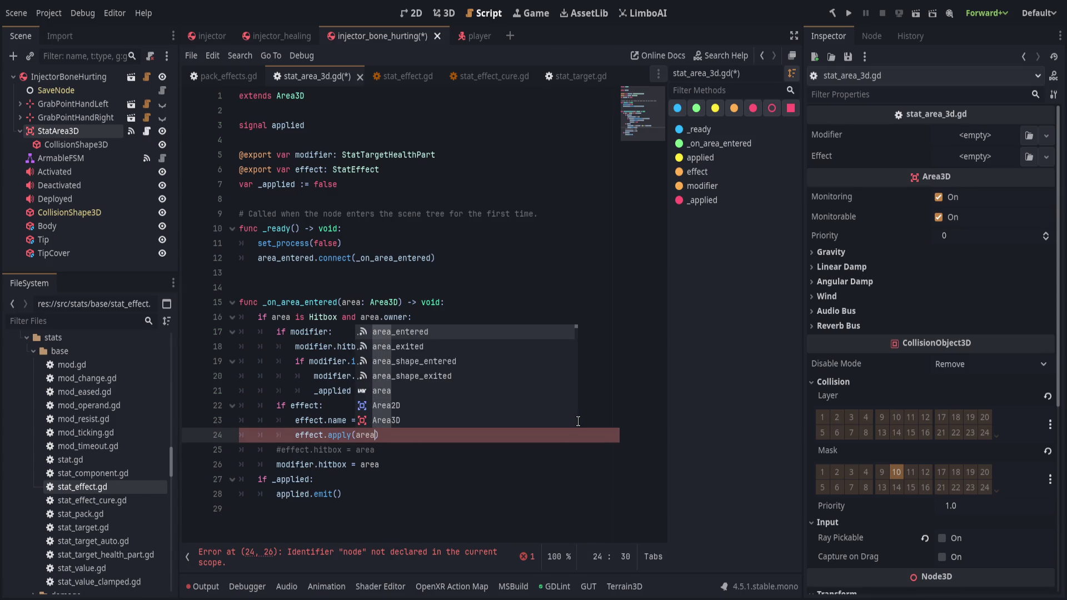
key("Right")
key("Left")
type(".owner")
key("Right")
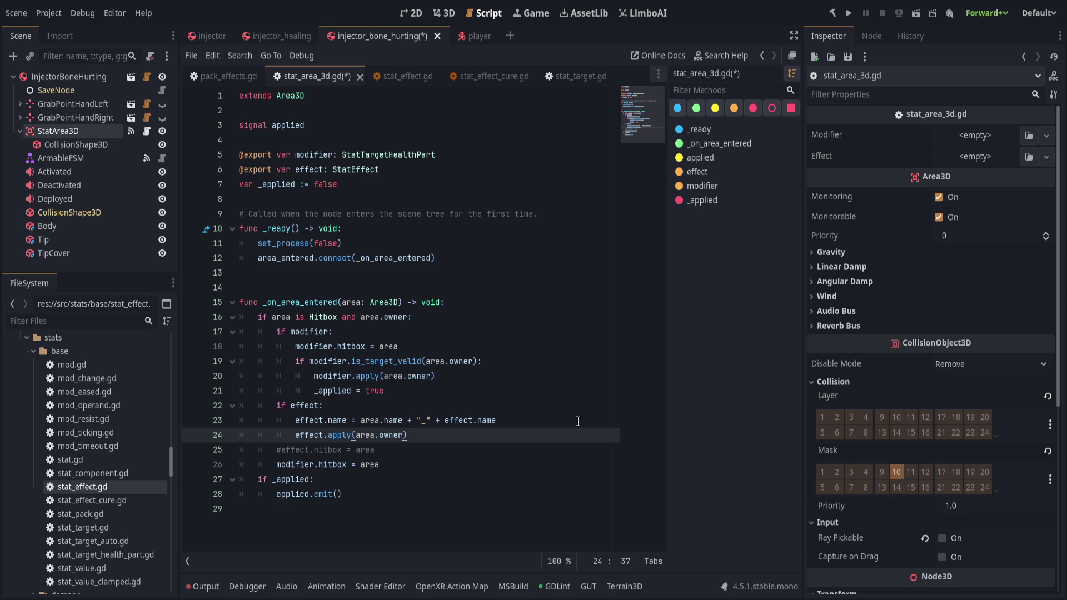
Step: Wrap effect.apply in 'if effect.is_target_valid(area.owner):'
key("Return")
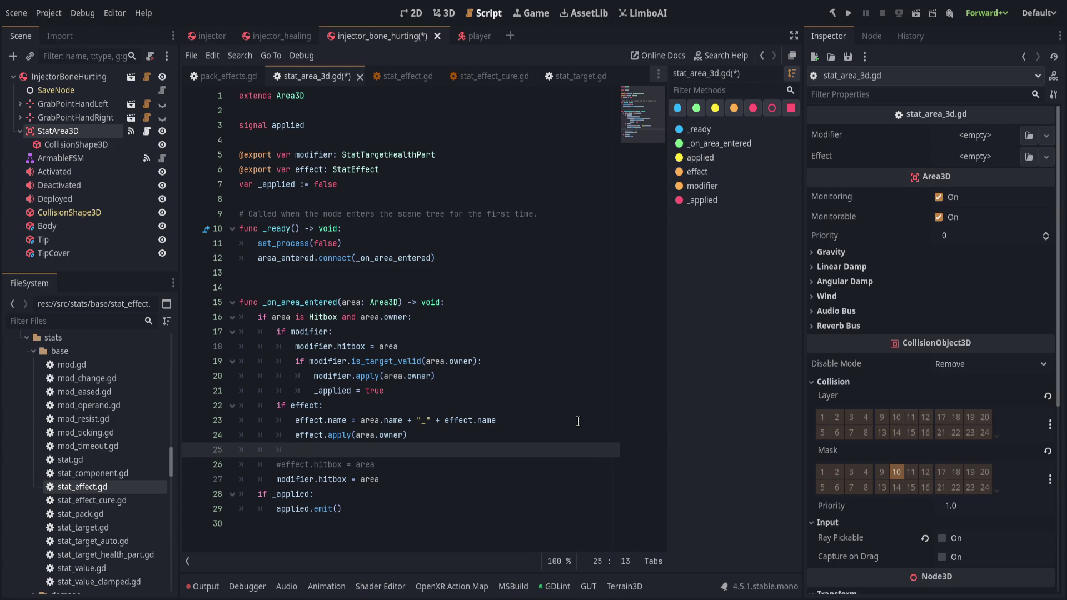
type("if effect")
key("alt+Up")
type(".")
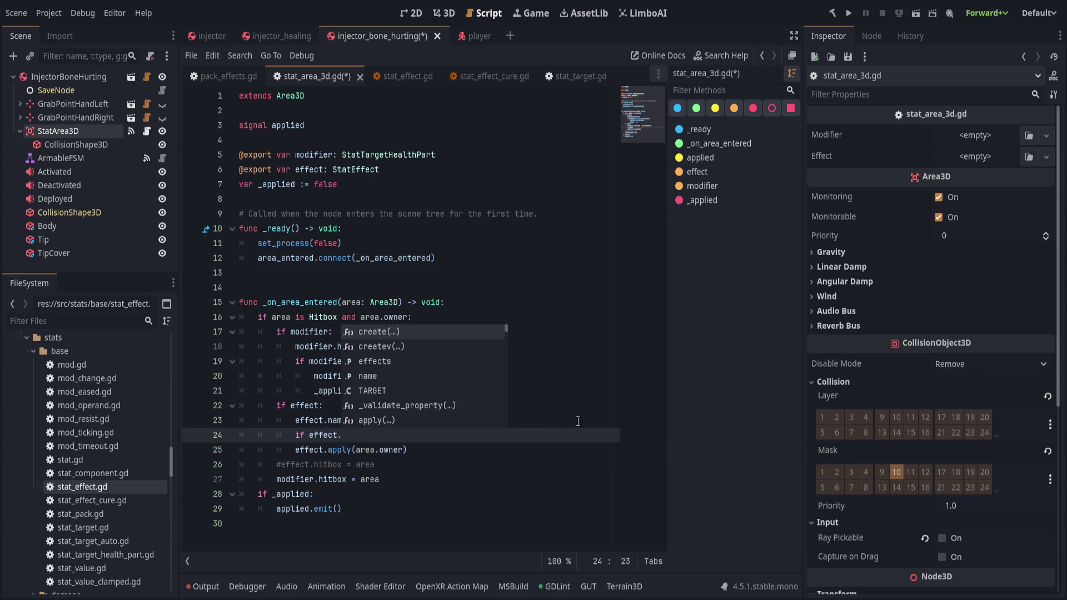
type("is")
key("Return")
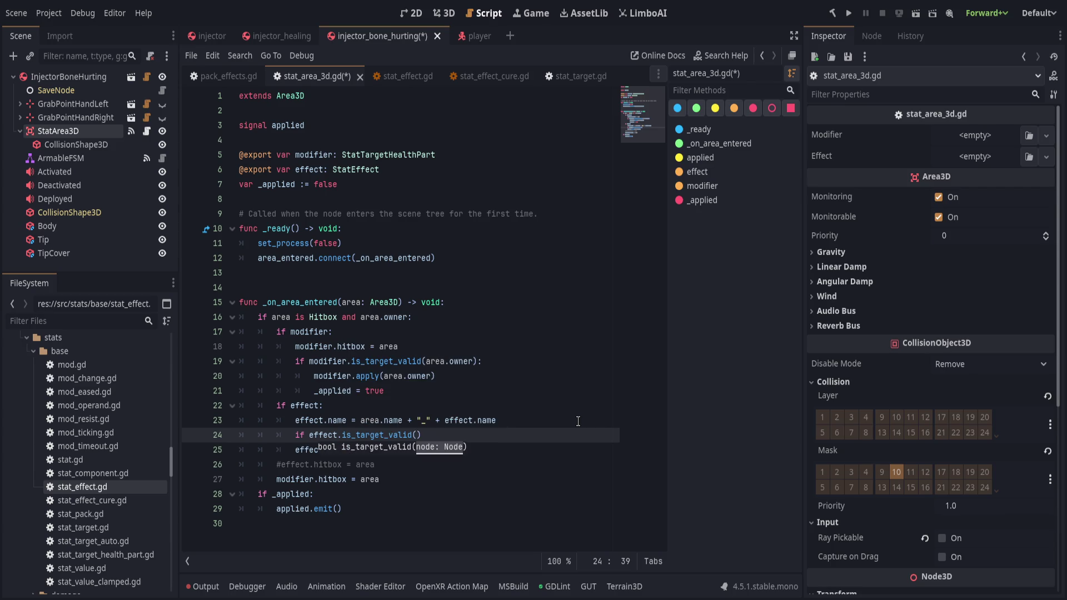
type("area)")
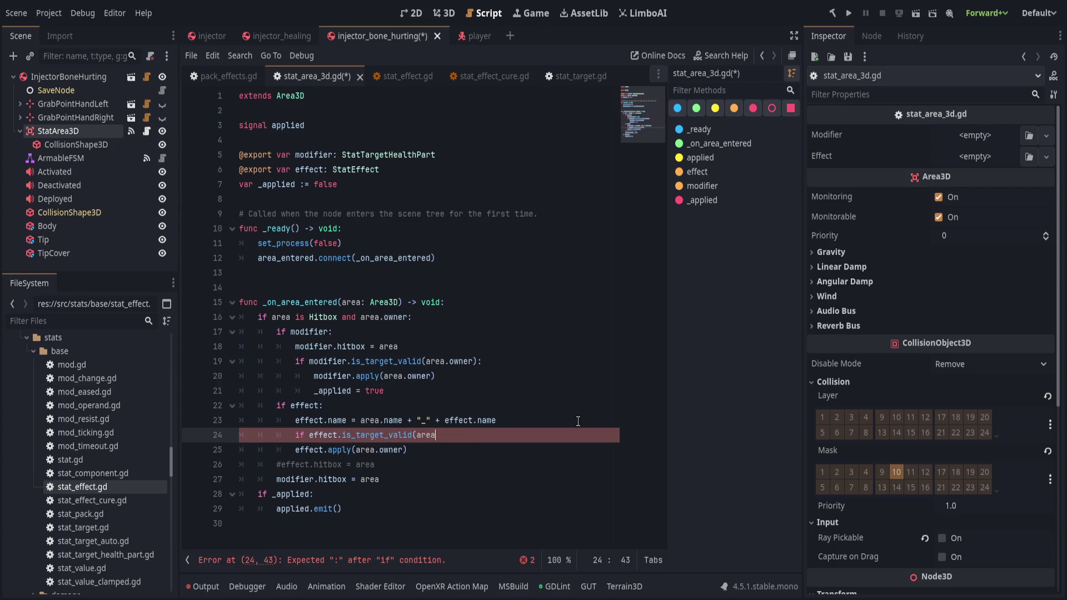
type("wner);")
key("Down")
key("Home")
key("Tab")
Step: Add '_applied = true' inside the condition and delete both leftover hitbox lines
key("End")
key("Return")
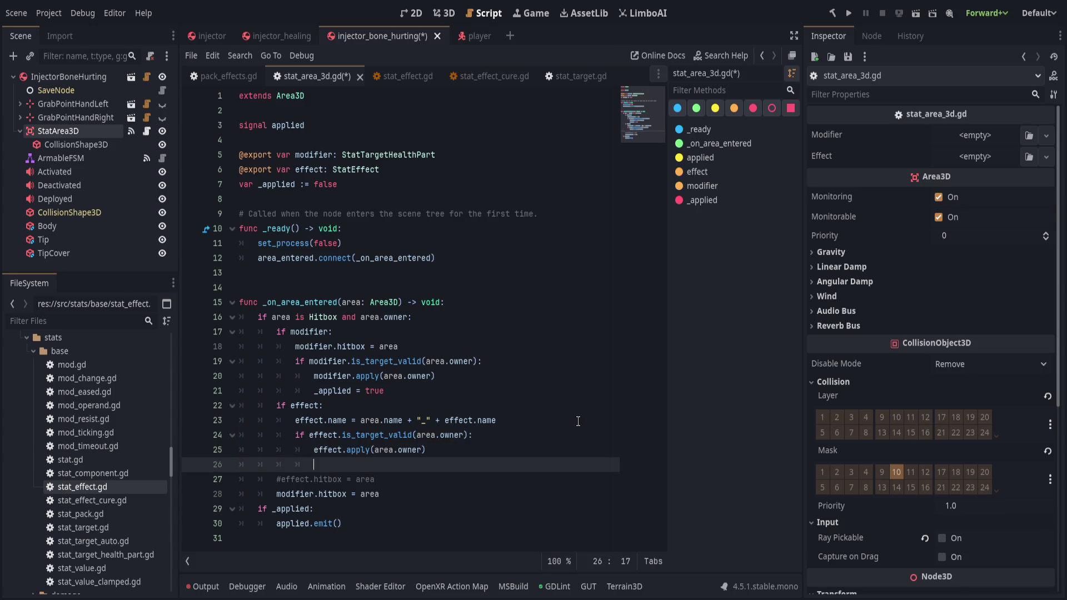
type("applied = true")
key("Down")
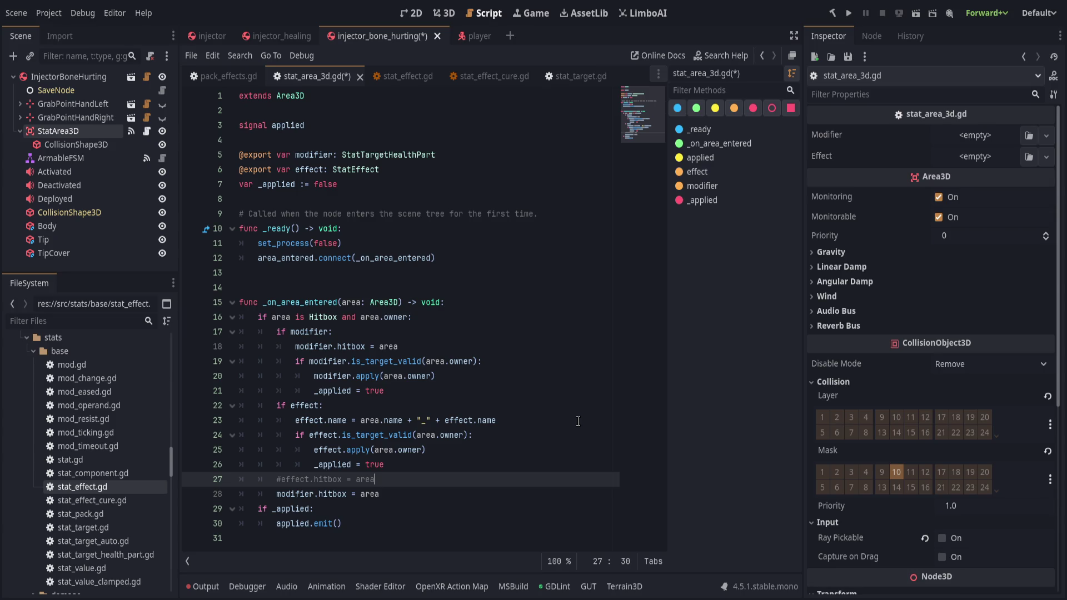
key("ctrl+shift+k")
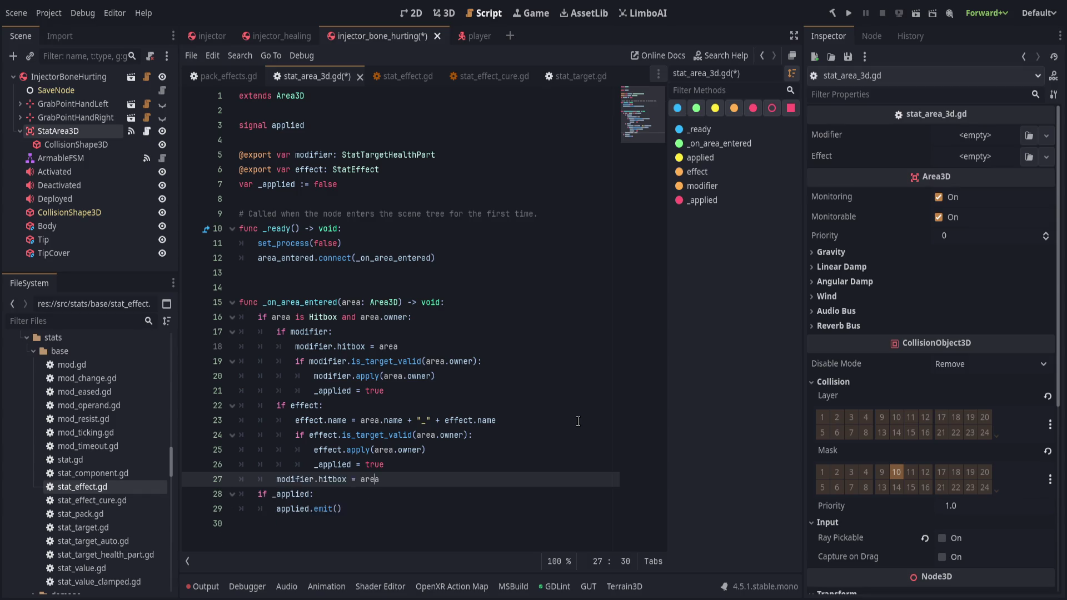
key("ctrl+shift+k")
Step: Indent the 'if _applied' block one level and save the script
key("Up")
key("Up")
key("Up")
key("Up")
key("Up")
key("Down")
key("Down")
key("Down")
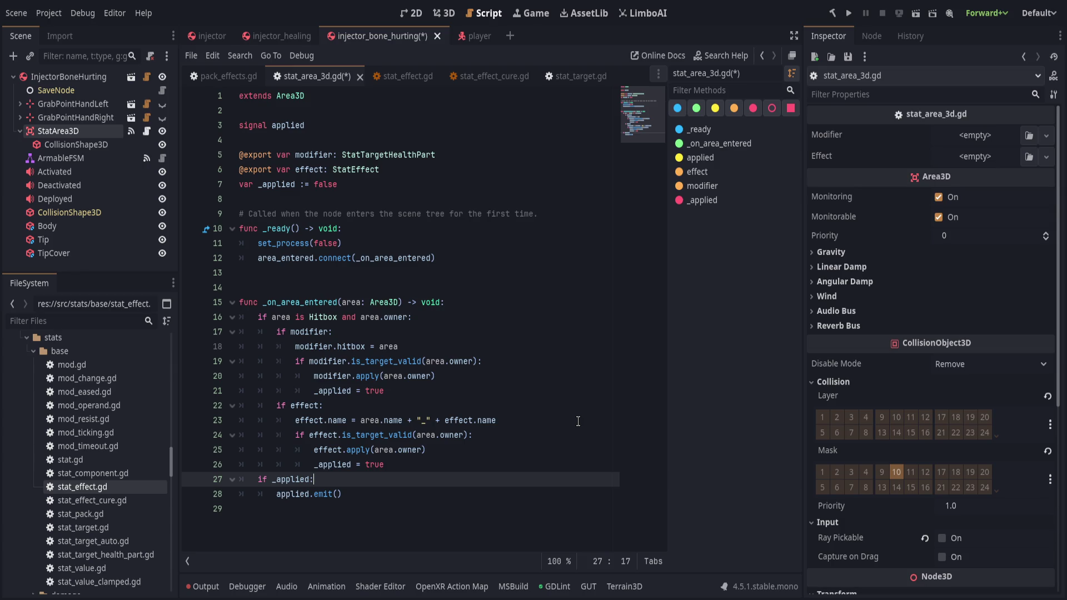
key("shift+Down")
key("Tab")
key("Up")
key("Up")
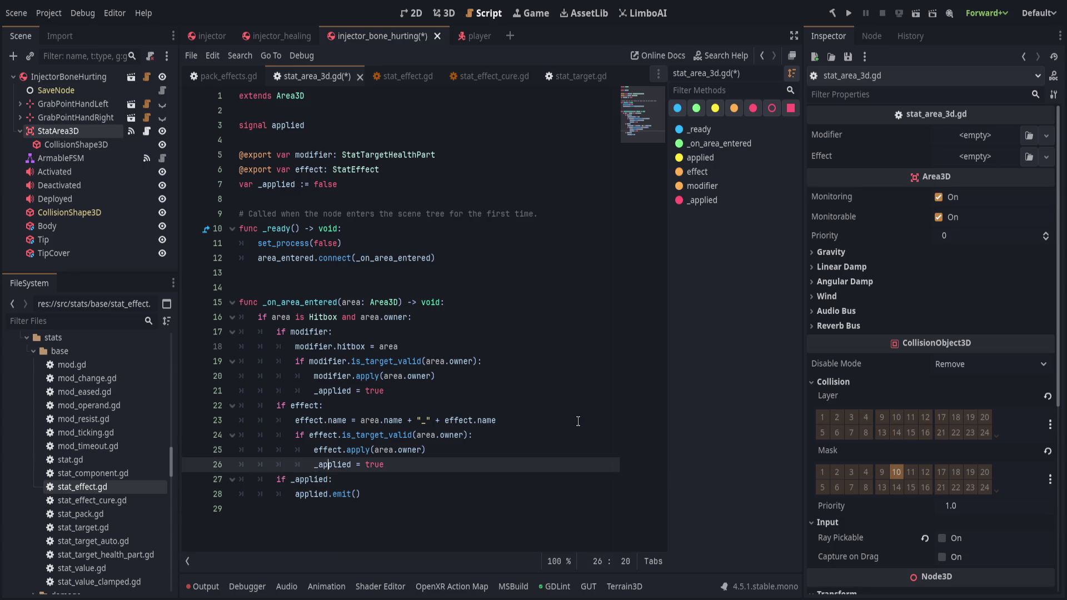
key("Up")
key("Up")
key("Up")
key("ctrl+s")
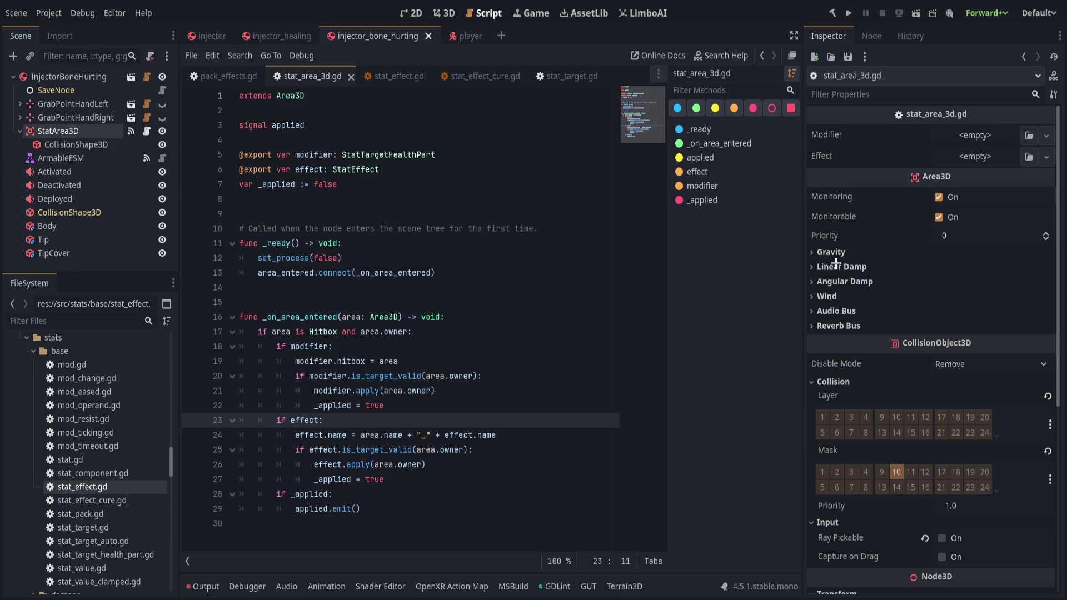
Step: On StatArea3D, discard a trial StatEffect named 'fractur' and restore status_fracture.tres as the Effect
left_click(66, 144)
left_click(58, 131)
left_click(481, 178)
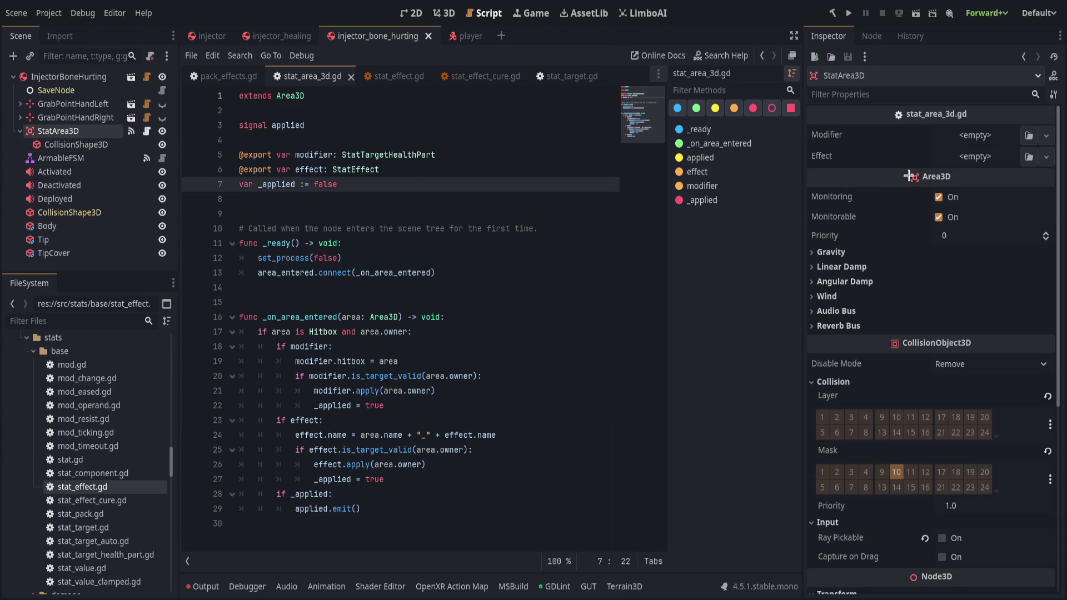
left_click(975, 156)
left_click(967, 177)
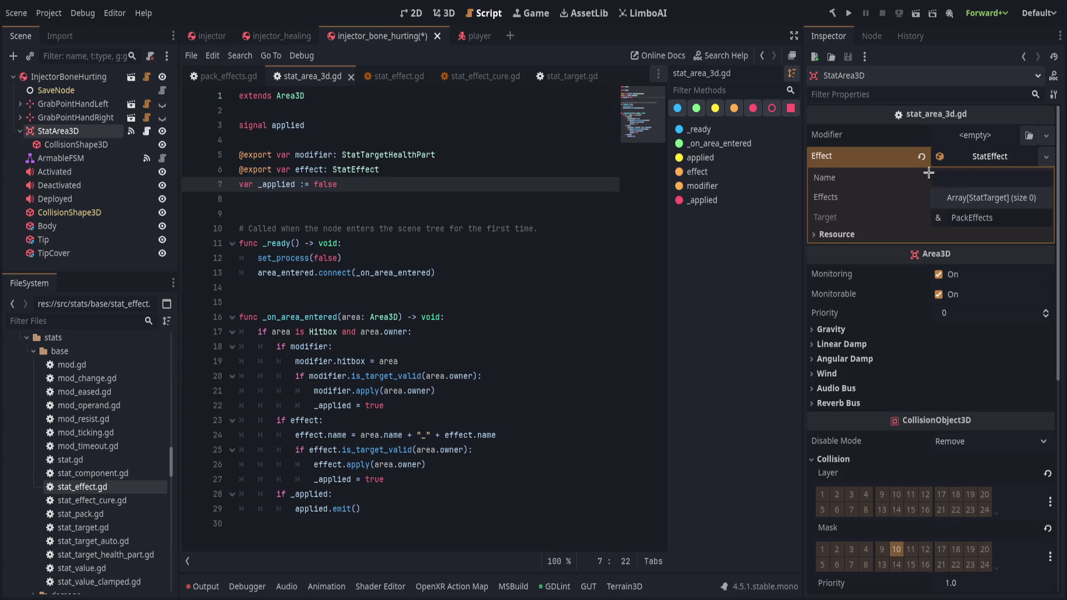
type("fractur")
left_click(963, 195)
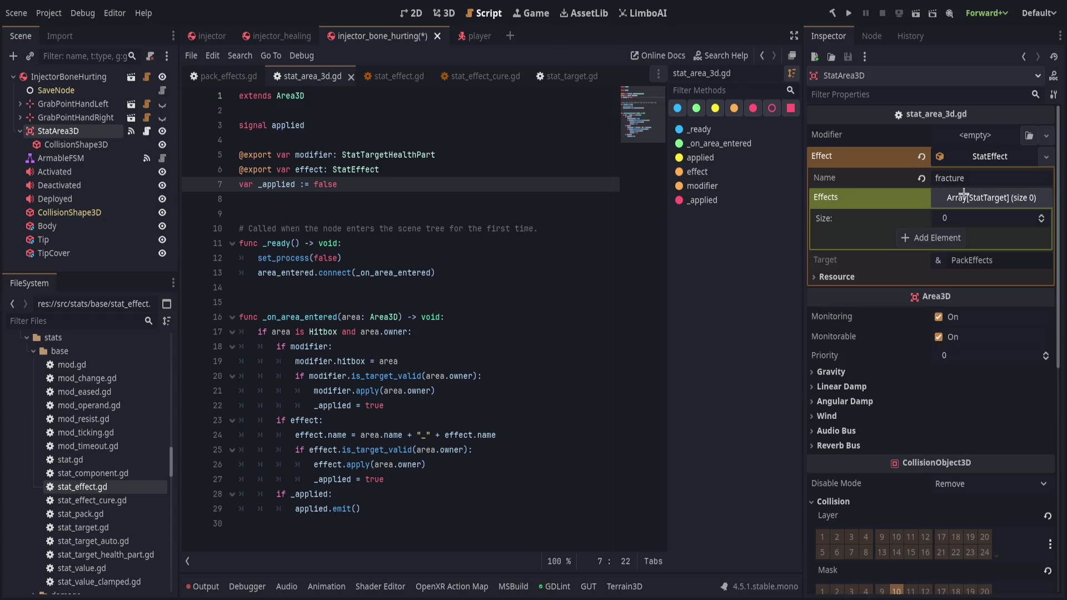
left_click(964, 196)
left_click(921, 156)
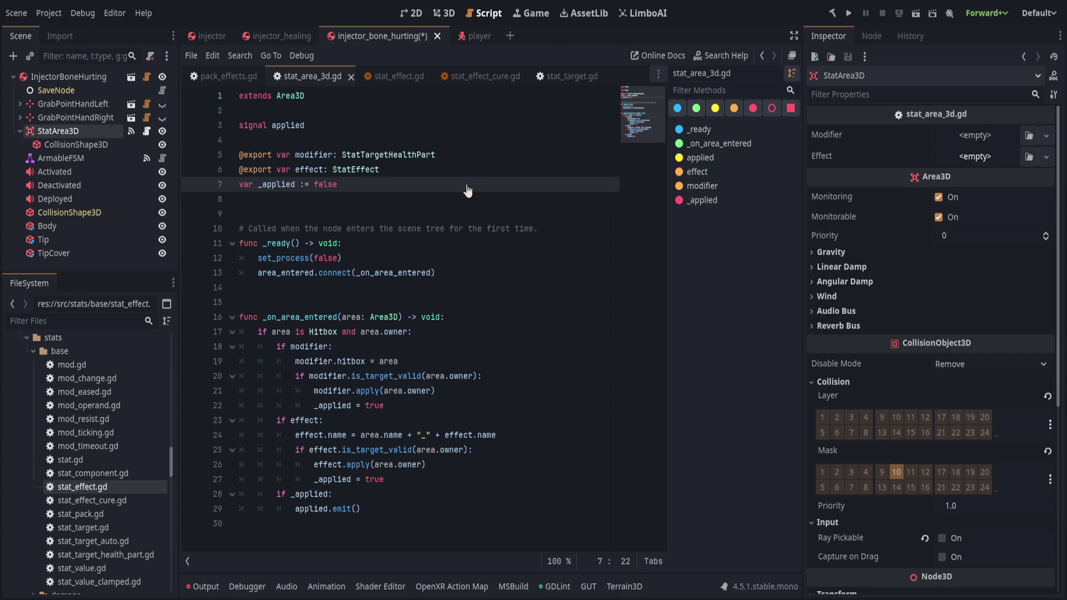
key("ctrl+z")
Step: Inspect element 0 of the effect's Effects array, then collapse the array again
left_click(963, 198)
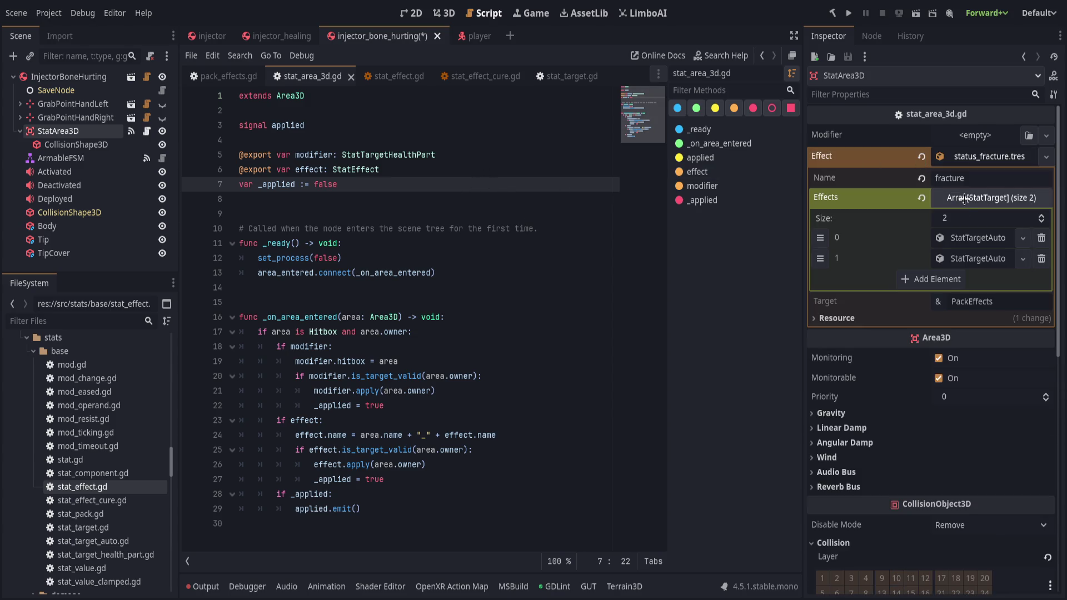
left_click(964, 238)
left_click(966, 240)
left_click(966, 240)
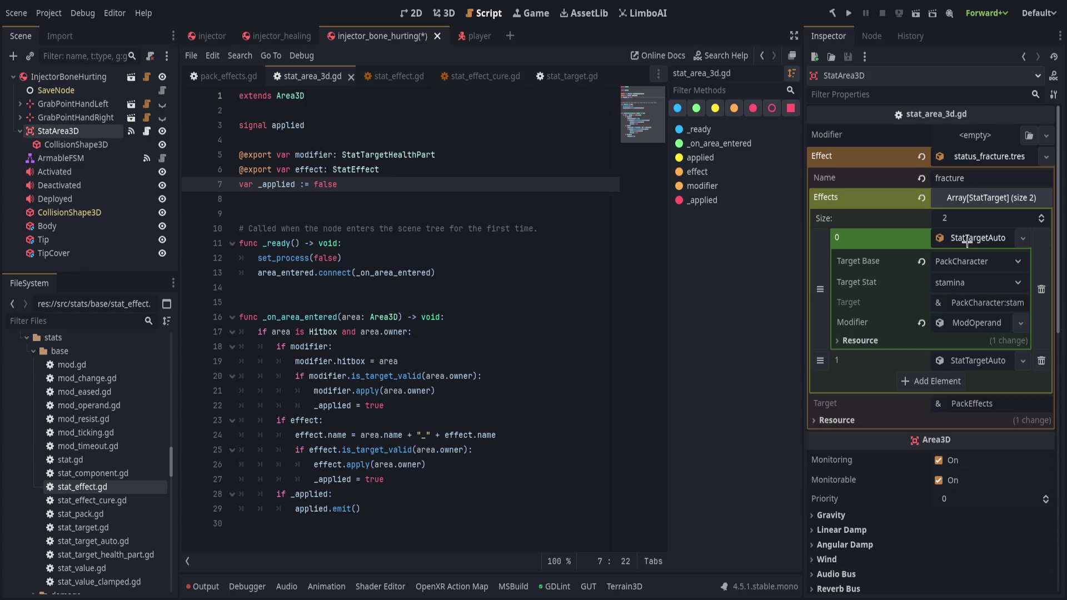
left_click(968, 238)
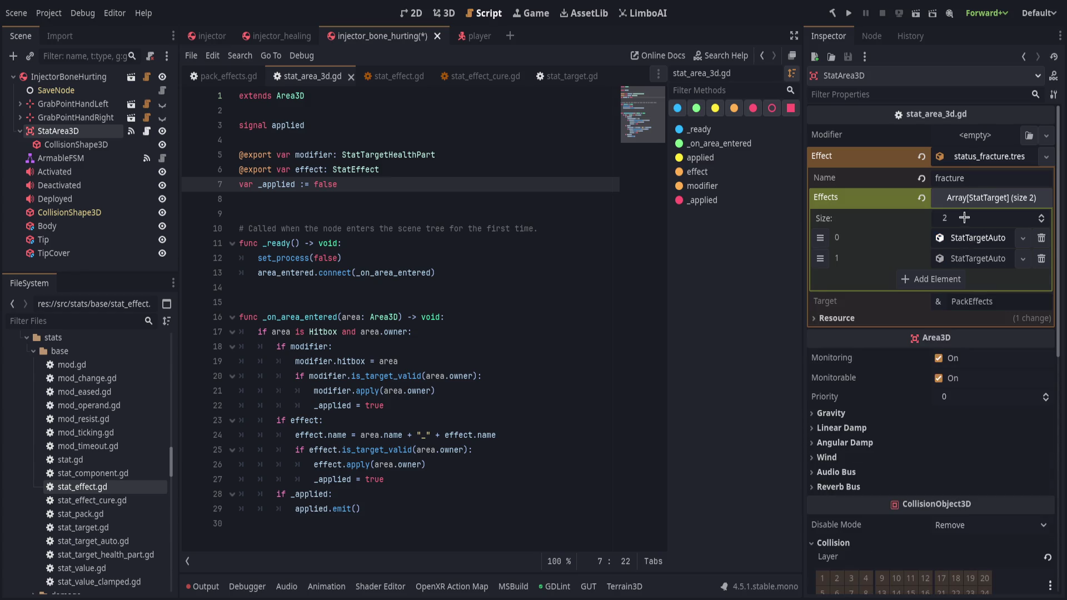
left_click(969, 198)
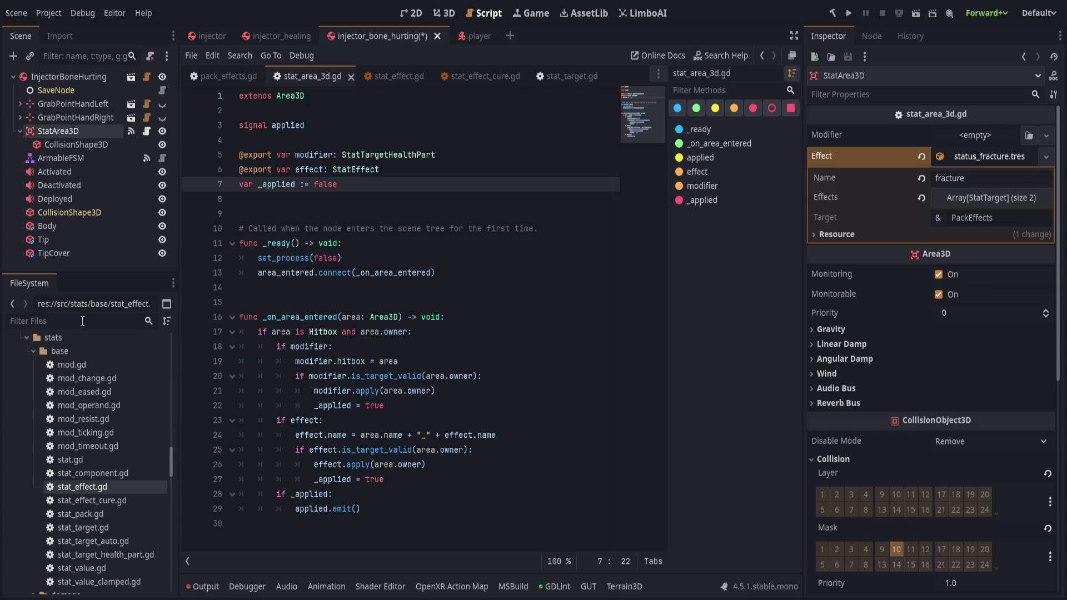
Step: Collapse the base, nodes, stat_effects and stats folders and save the injector_bone_hurting scene
left_click(22, 351)
left_click(22, 378)
left_click(22, 390)
left_click(25, 401)
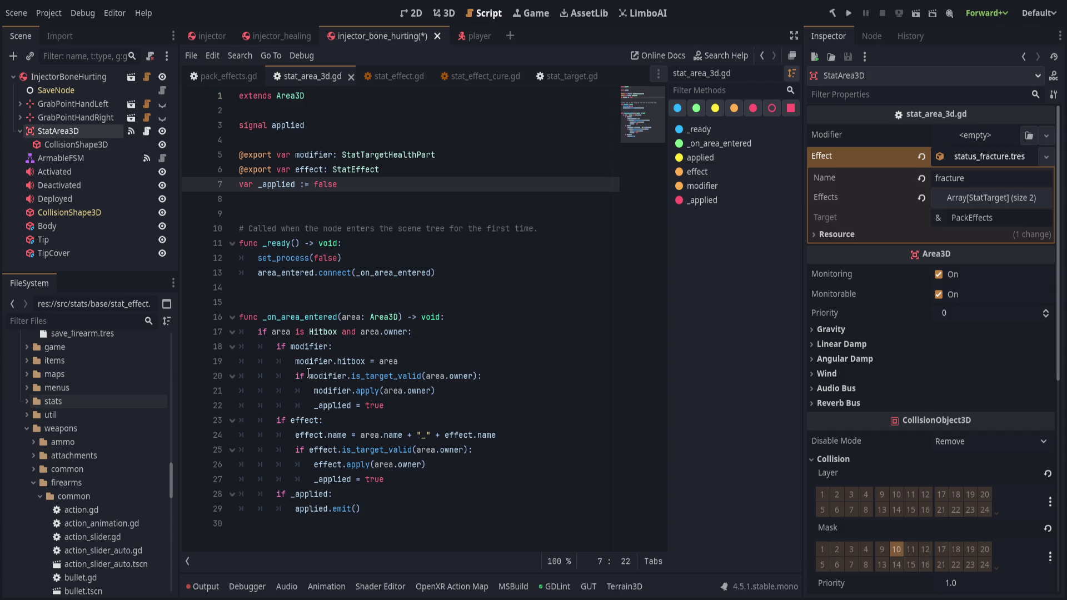
key("ctrl+s")
Step: Set StatArea3D's Modifier to a new StatTargetHealthPart with a StatChange of -10, then save
left_click(72, 117)
left_click(58, 131)
left_click(990, 132)
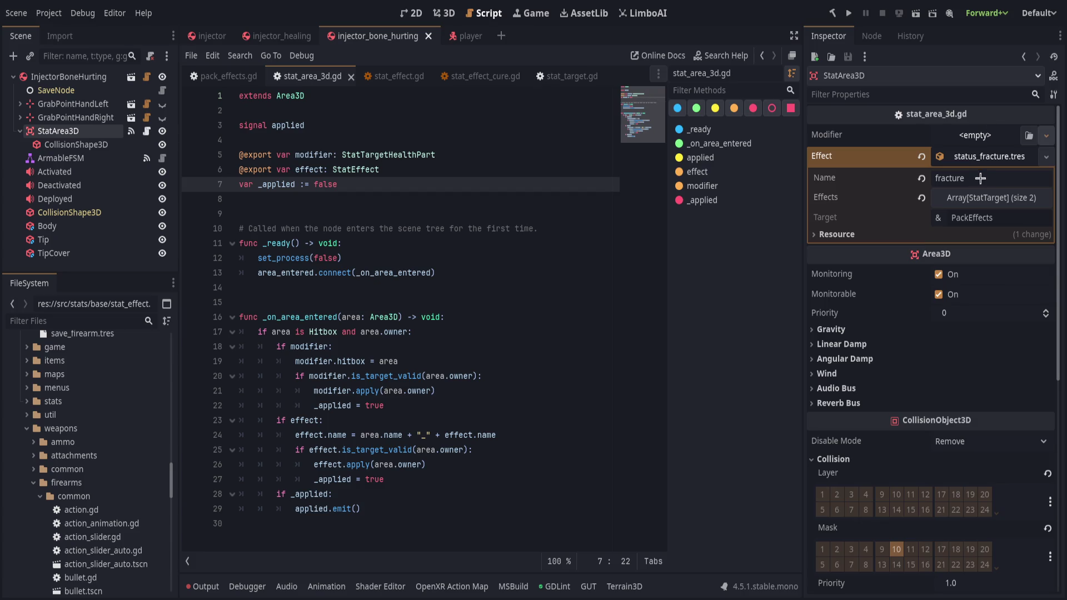
left_click(980, 178)
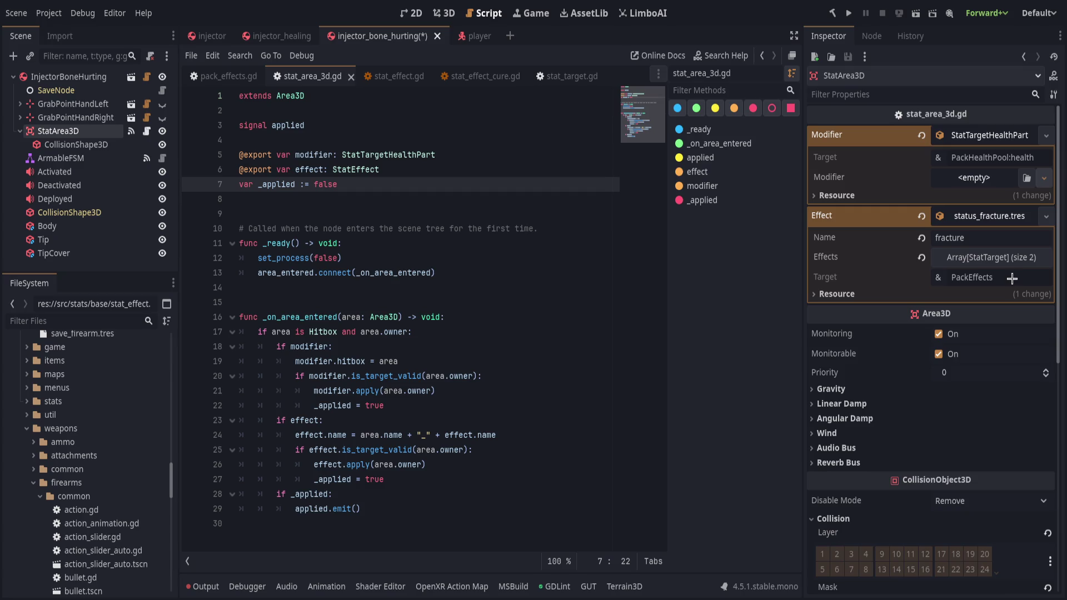
left_click(982, 177)
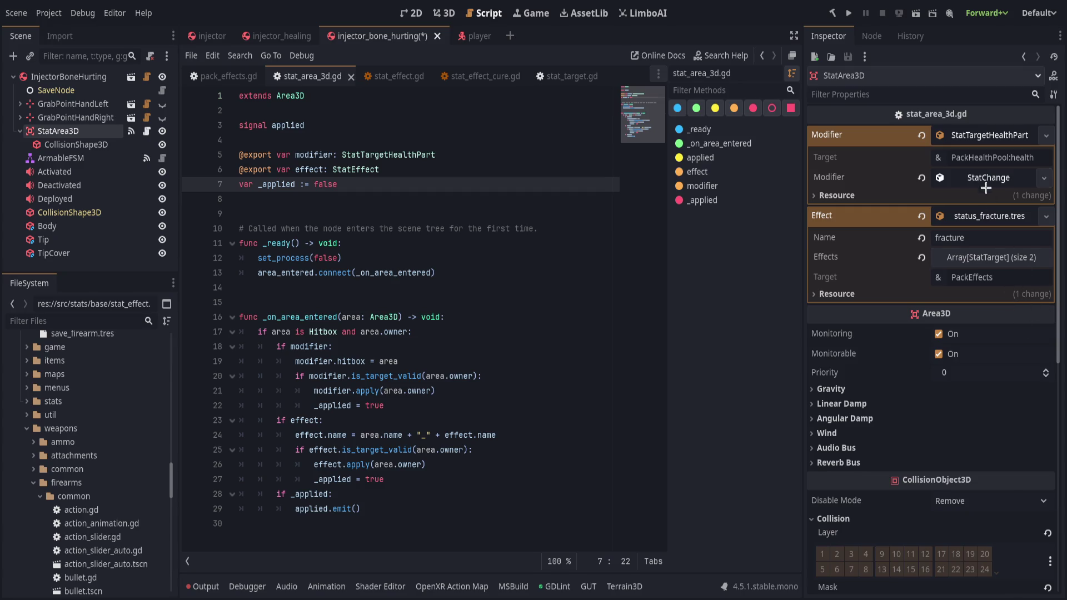
left_click(983, 198)
type("-10")
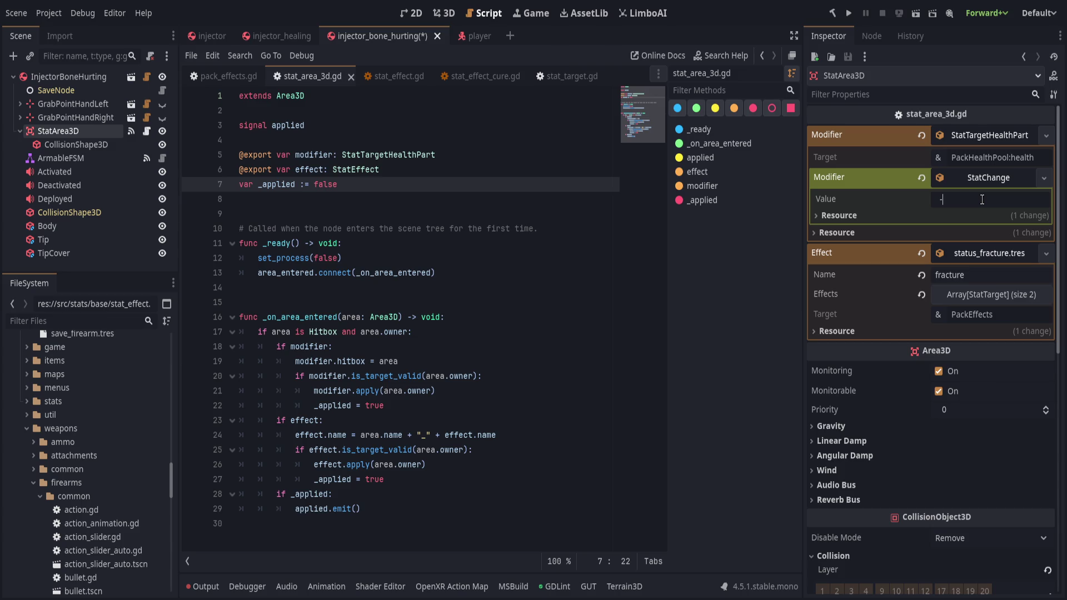
key("Return")
left_click(964, 177)
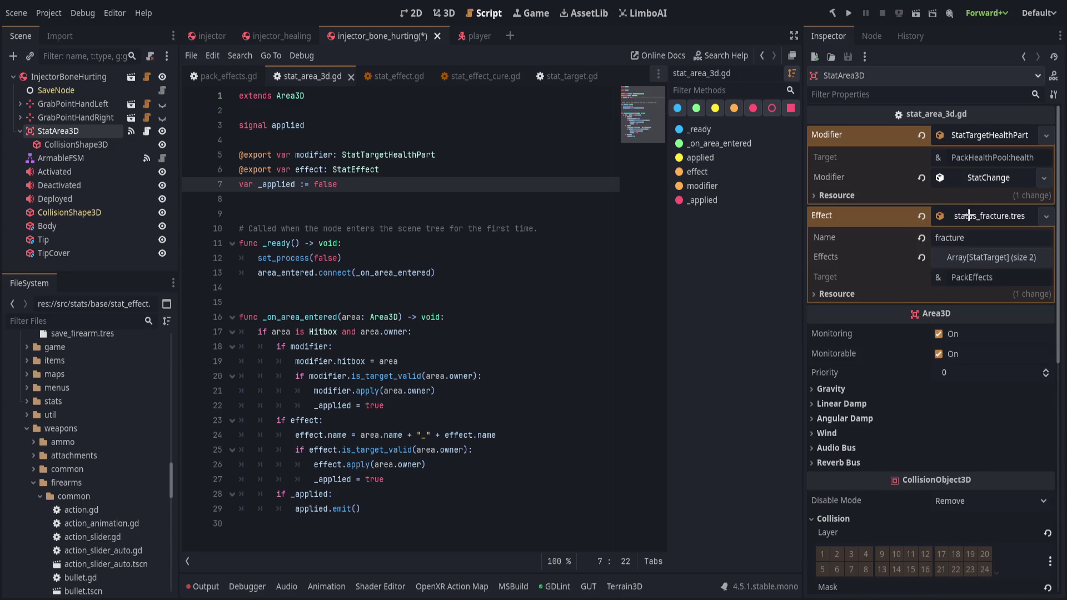
left_click(966, 178)
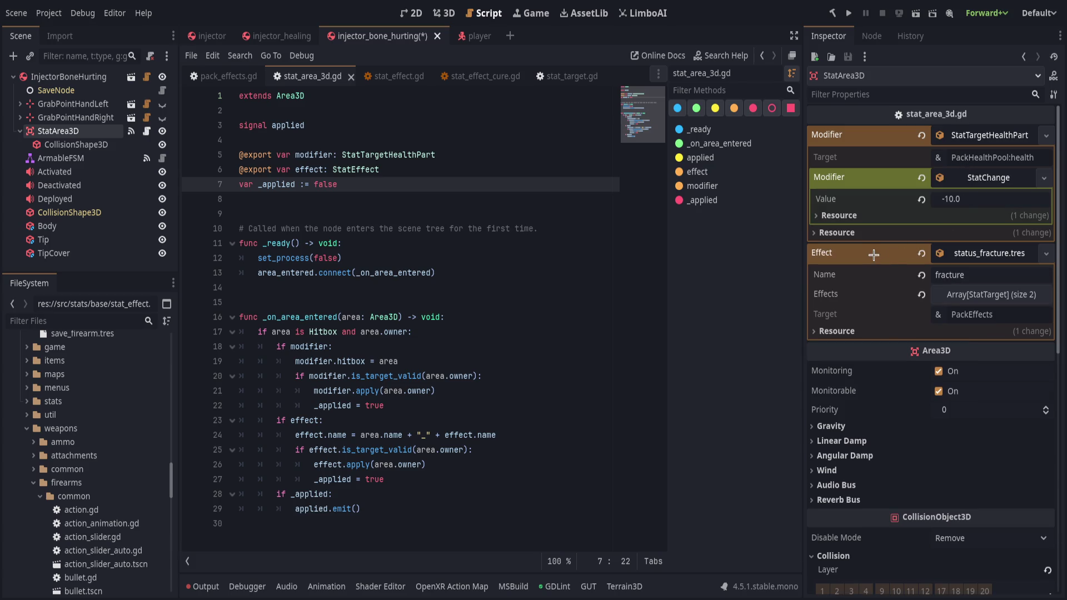
key("ctrl+s")
Step: Expand the fracture effect's Effects array elements 0 and 1, then fold them back up
left_click(970, 294)
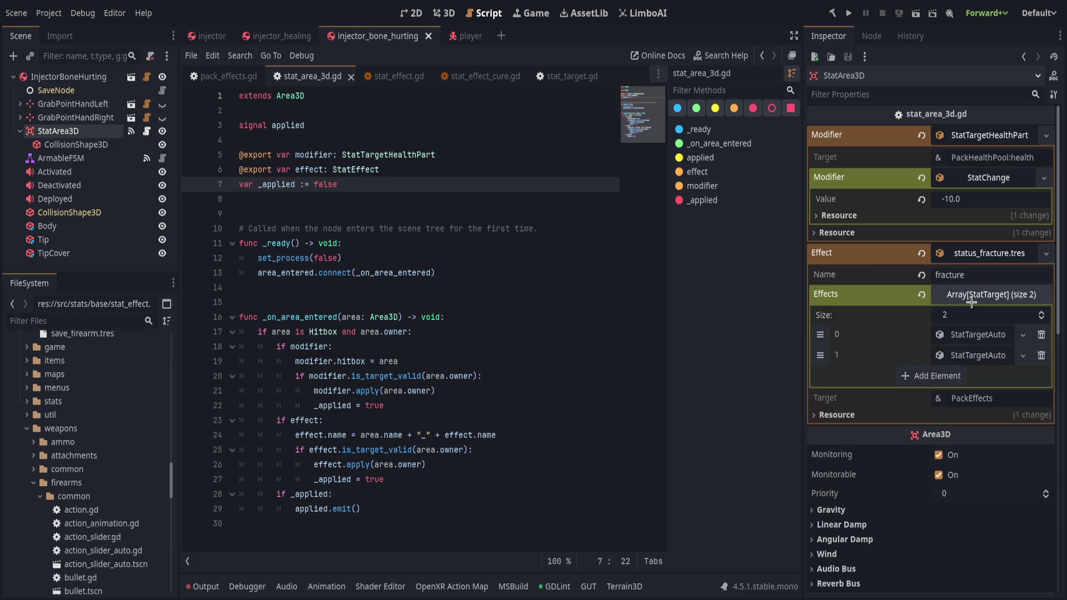
left_click(956, 354)
left_click(965, 332)
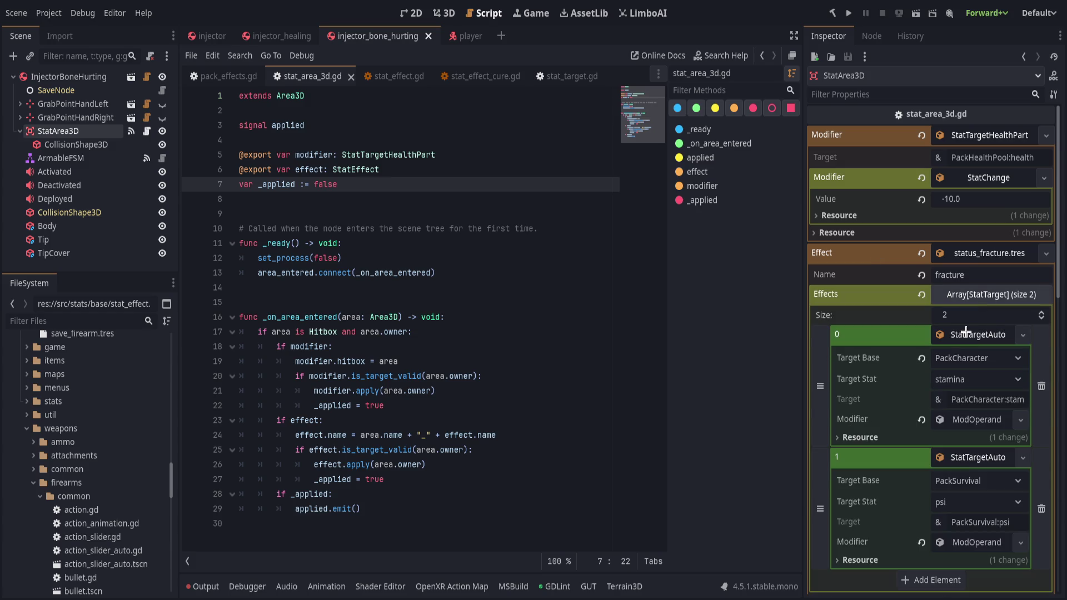
left_click(965, 333)
left_click(956, 353)
left_click(977, 293)
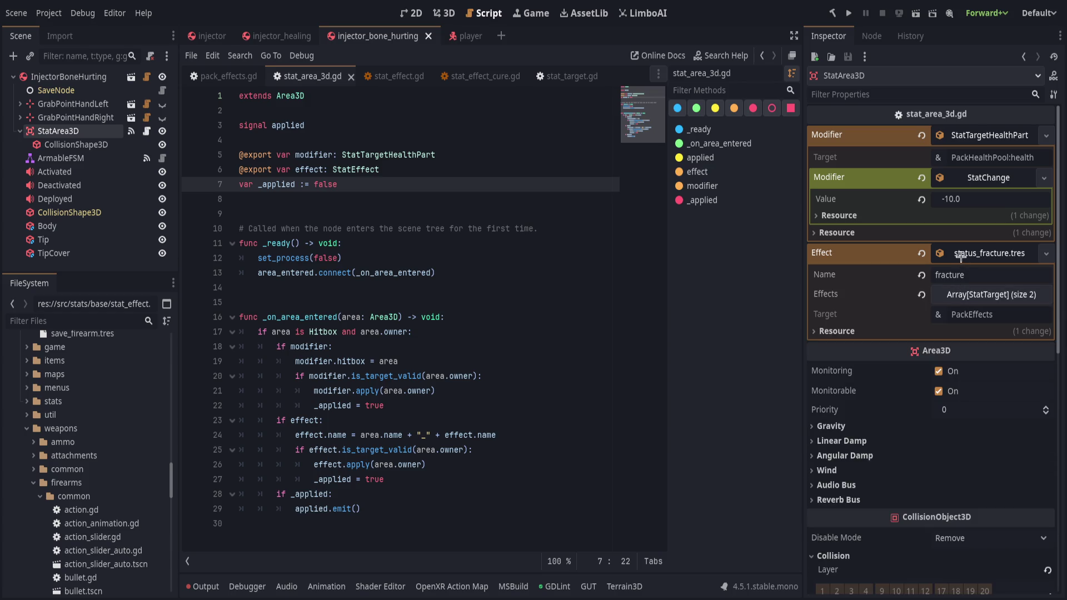
left_click(961, 257)
Step: Recheck element 1's psi target, then collapse the Effect, nested StatChange and Modifier resources
left_click(983, 259)
left_click(974, 294)
left_click(971, 353)
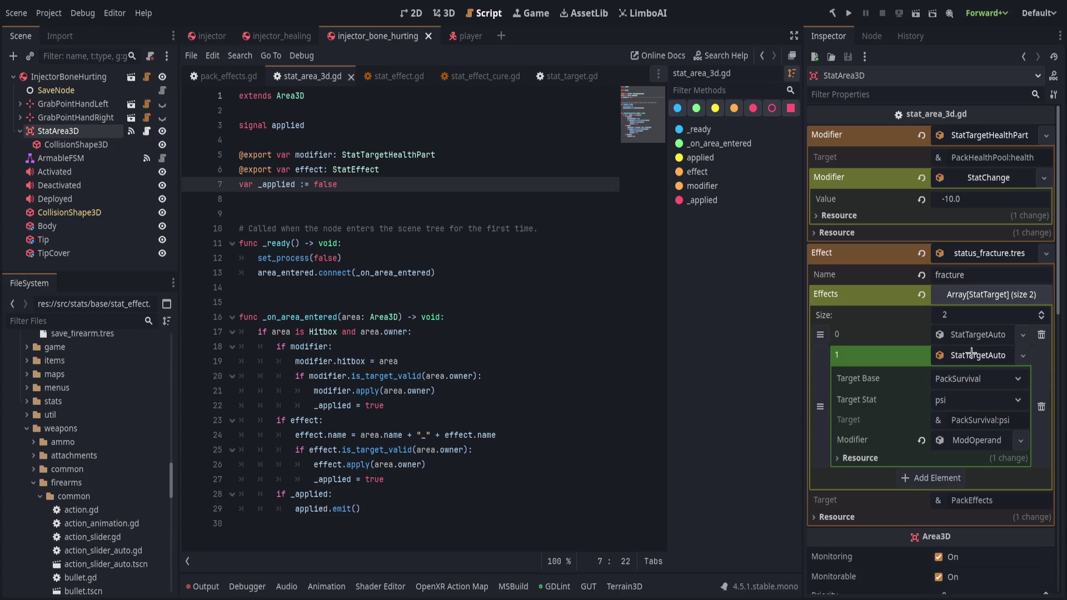
double_click(971, 353)
left_click(971, 353)
left_click(976, 295)
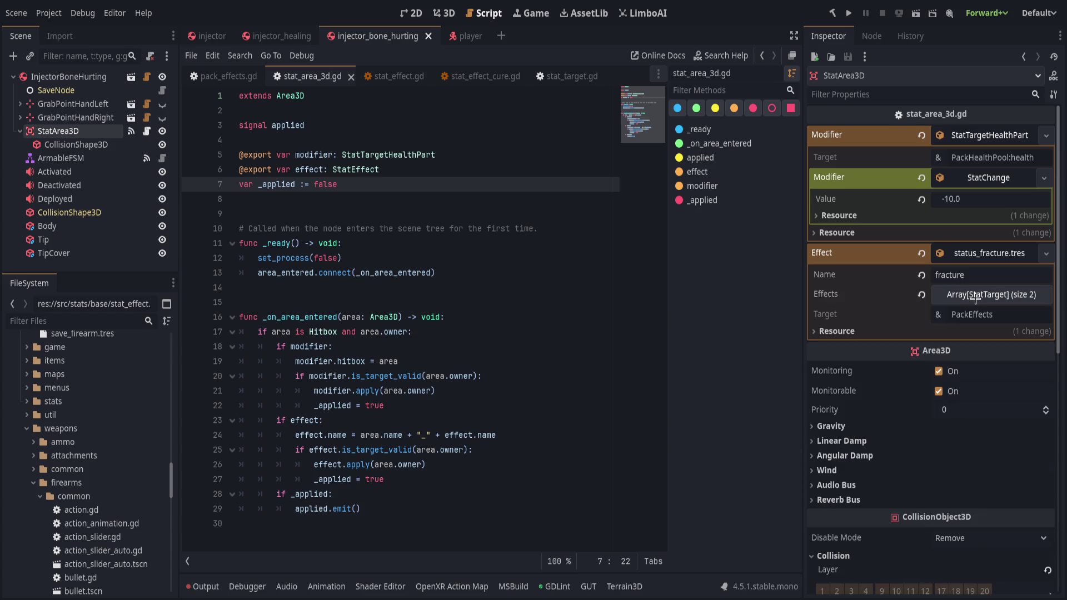
left_click(964, 255)
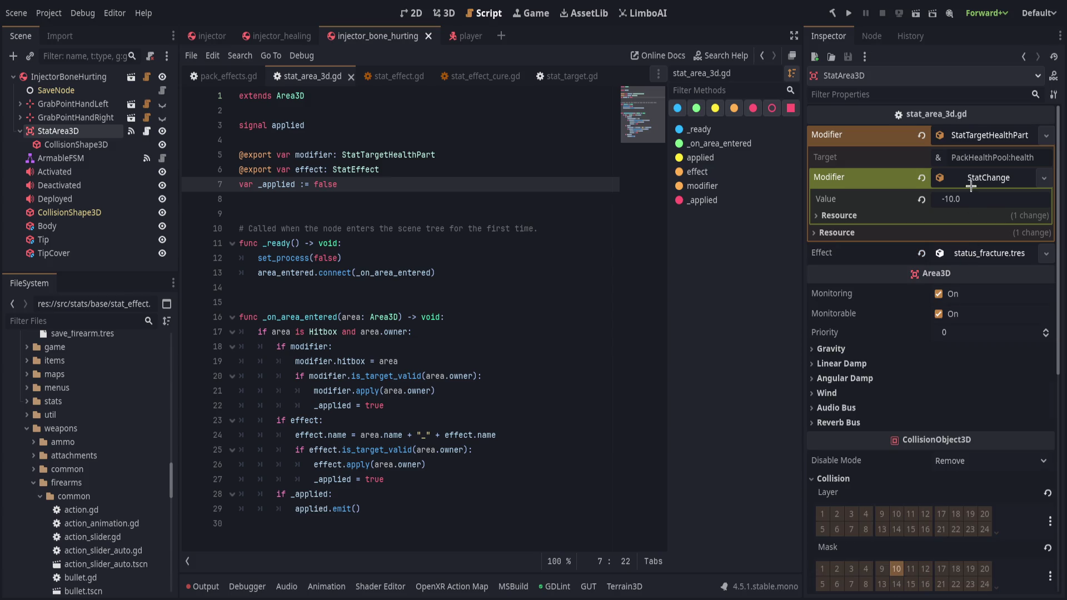
left_click(948, 179)
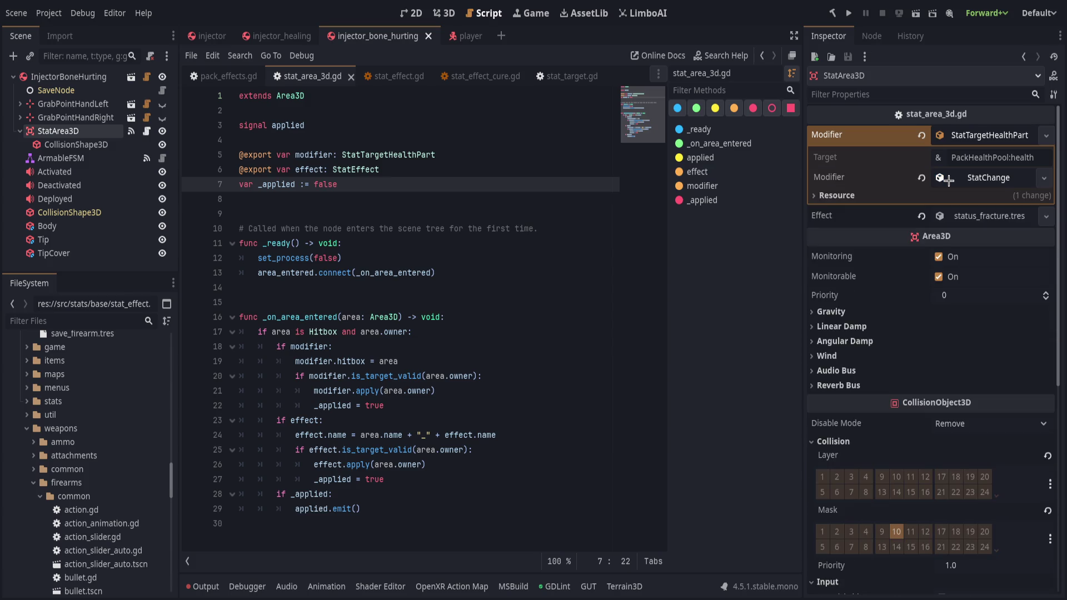
left_click(964, 134)
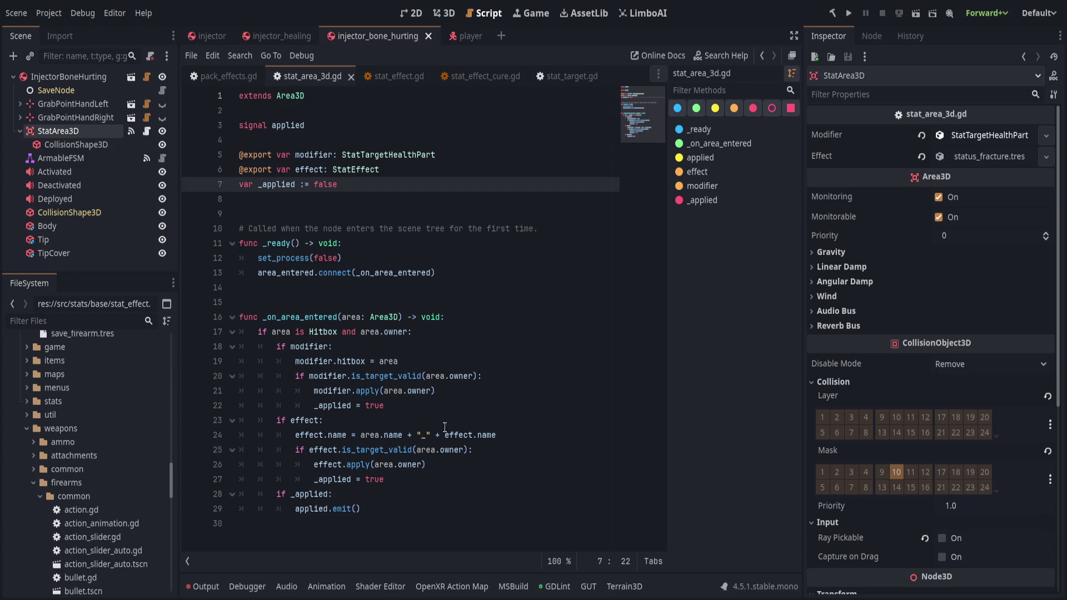
Step: Select the area-entered function code on lines 14–30, then clear the selection
left_click_drag(432, 316, 462, 509)
left_click(462, 501)
left_click_drag(434, 283, 404, 538)
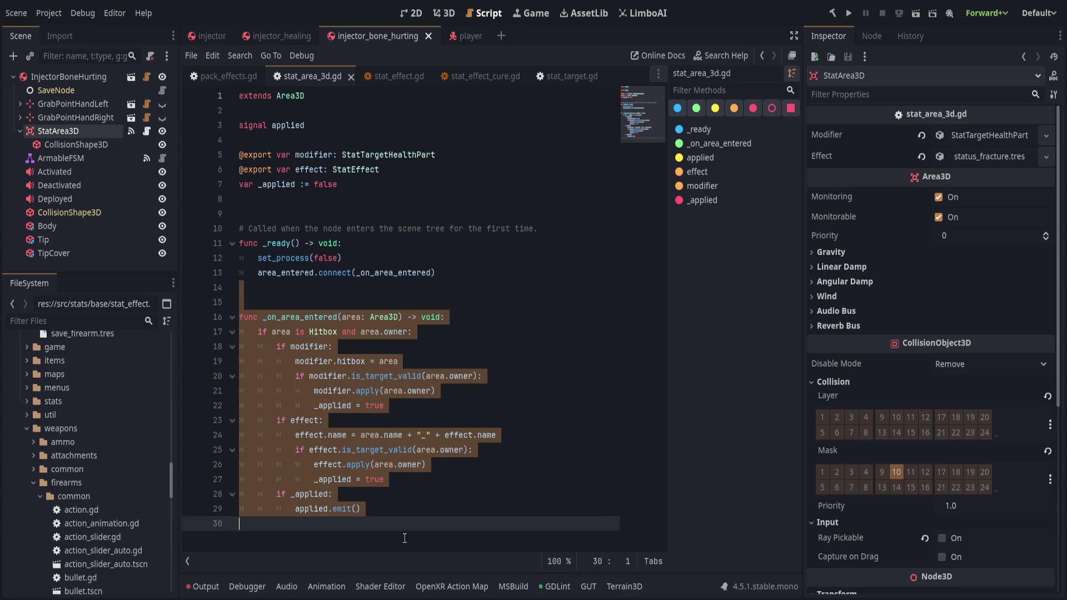
left_click(475, 331)
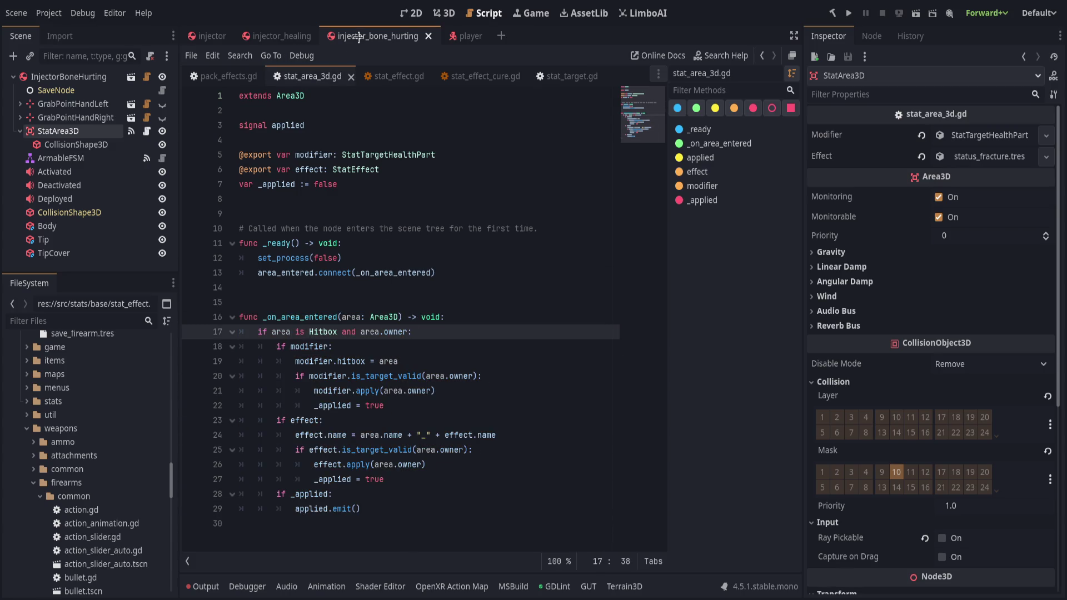
Step: Create injector_bone_curing.tscn from injector.tscn in the medical folder, open it, and select StatArea3D
scroll(137, 420, "up", 5)
scroll(137, 420, "down", 5)
scroll(140, 422, "up", 6)
scroll(141, 422, "up", 7)
left_click(102, 379)
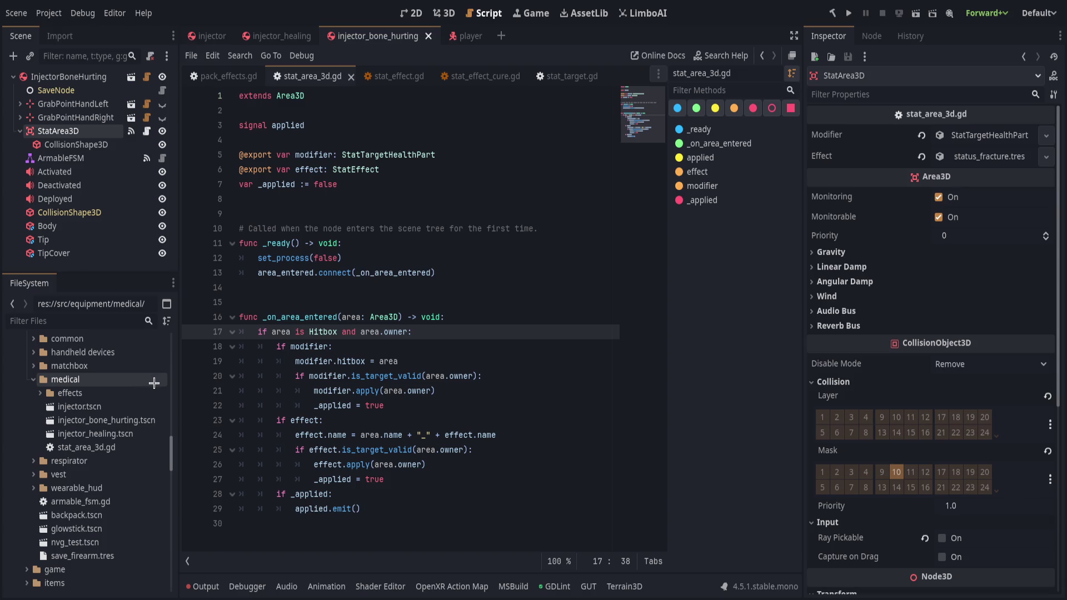
left_click(78, 406)
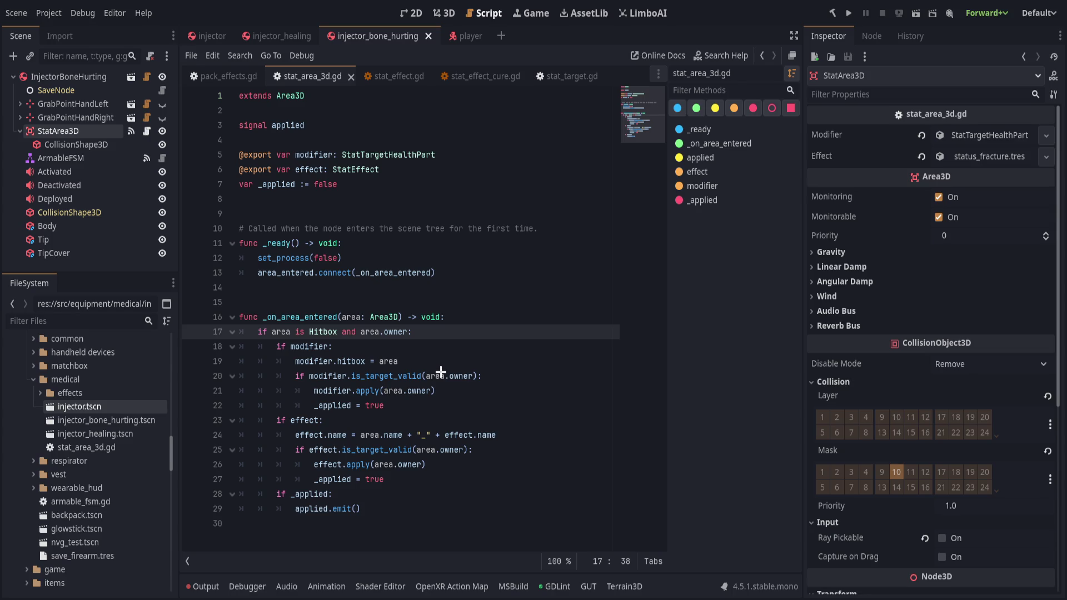
left_click(150, 419)
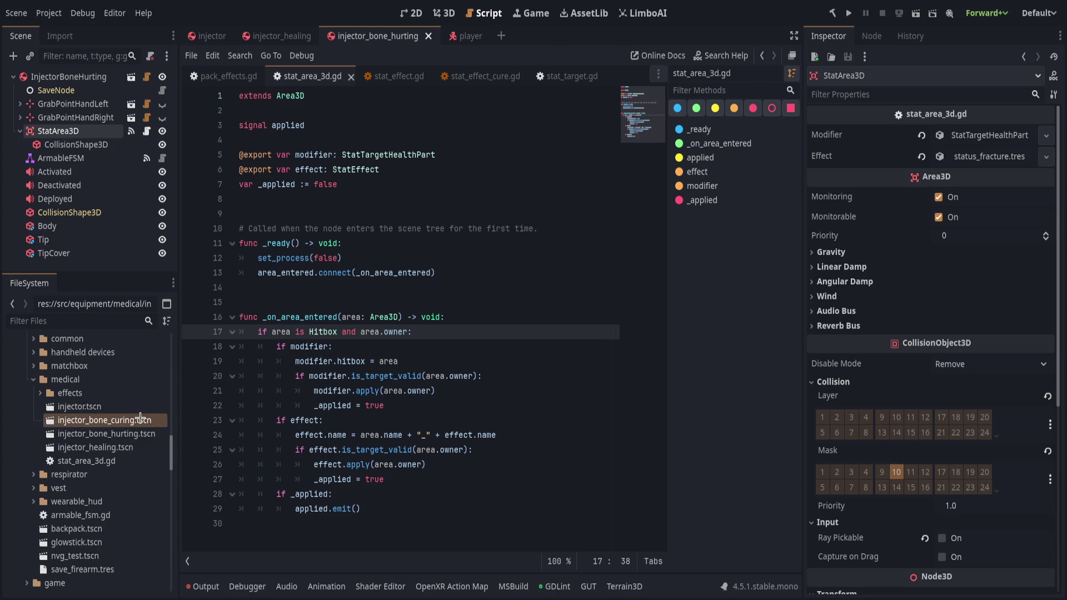
double_click(141, 417)
left_click(89, 158)
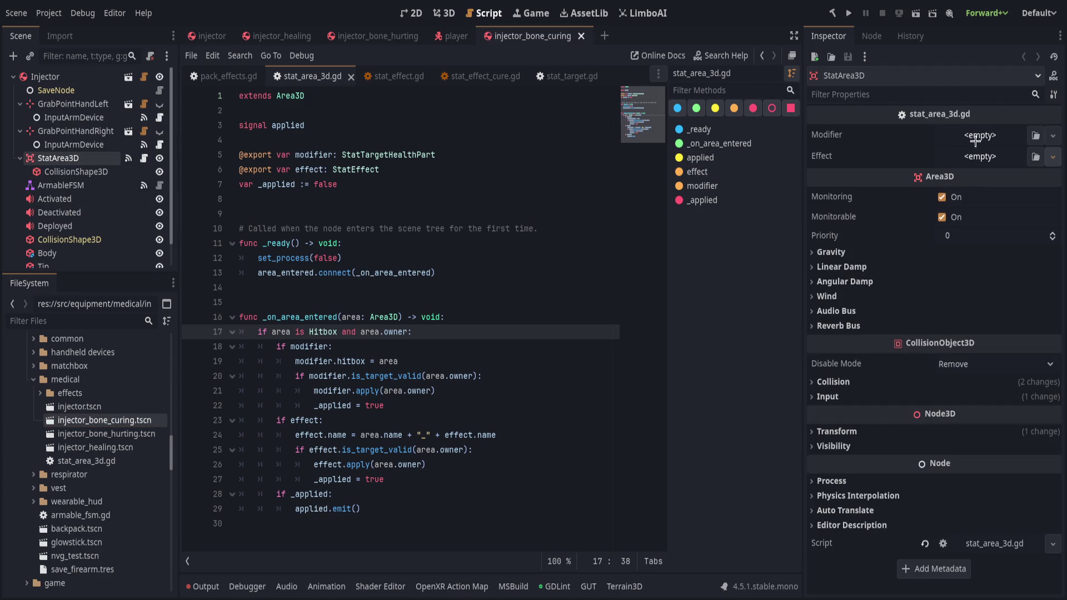
Step: Set StatArea3D's Modifier to a new StatTargetHealthPart whose StatChange value is 10
left_click(978, 137)
left_click(986, 142)
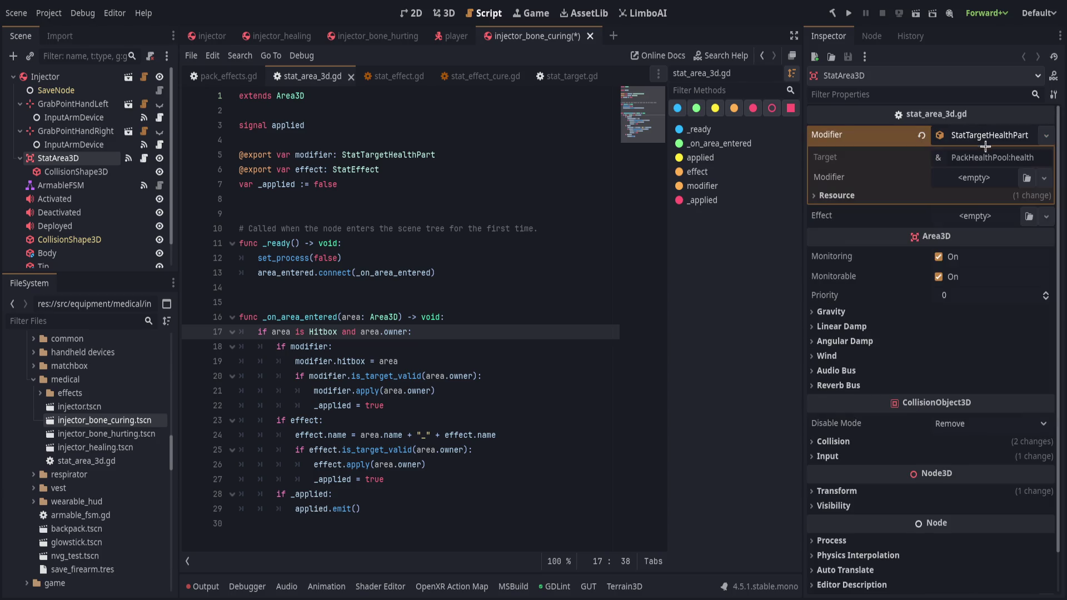
left_click(968, 176)
left_click(970, 183)
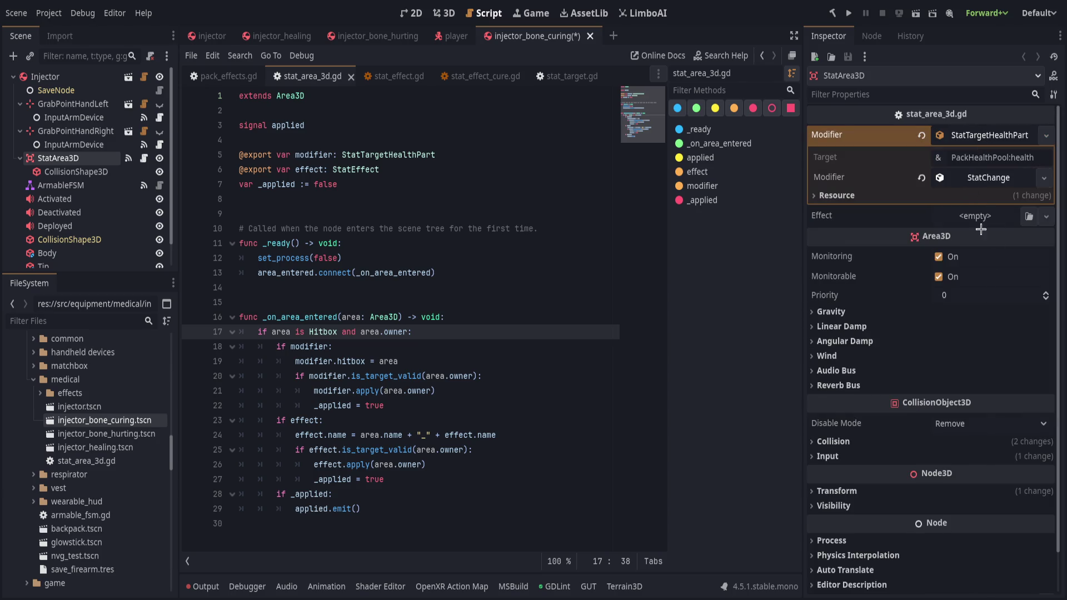
left_click(964, 198)
type("10")
key("Return")
left_click(982, 187)
left_click(963, 135)
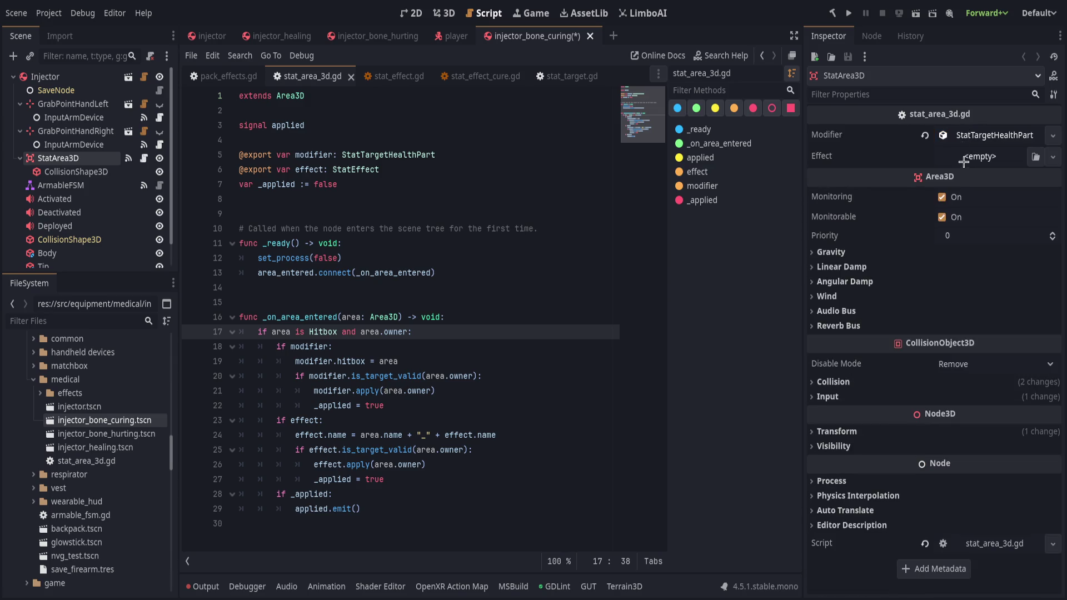
Step: Try a new StatEffect named fracture for Effect, then undo it, leaving Effect empty
left_click(982, 157)
type("fracture")
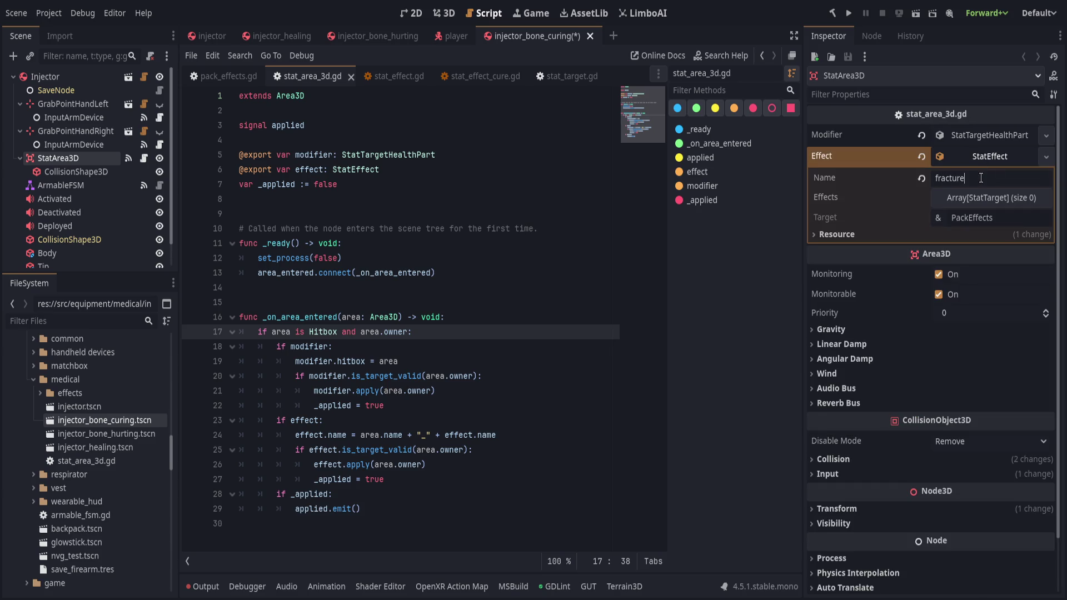
key("Return")
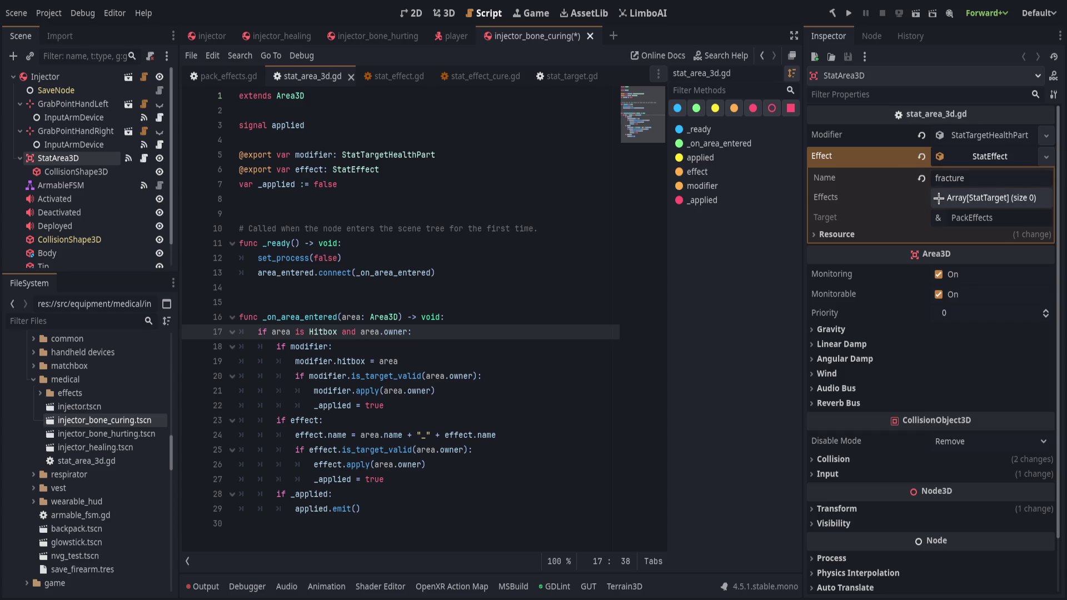
left_click(942, 197)
left_click(943, 198)
left_click(972, 198)
left_click(996, 195)
left_click(1009, 200)
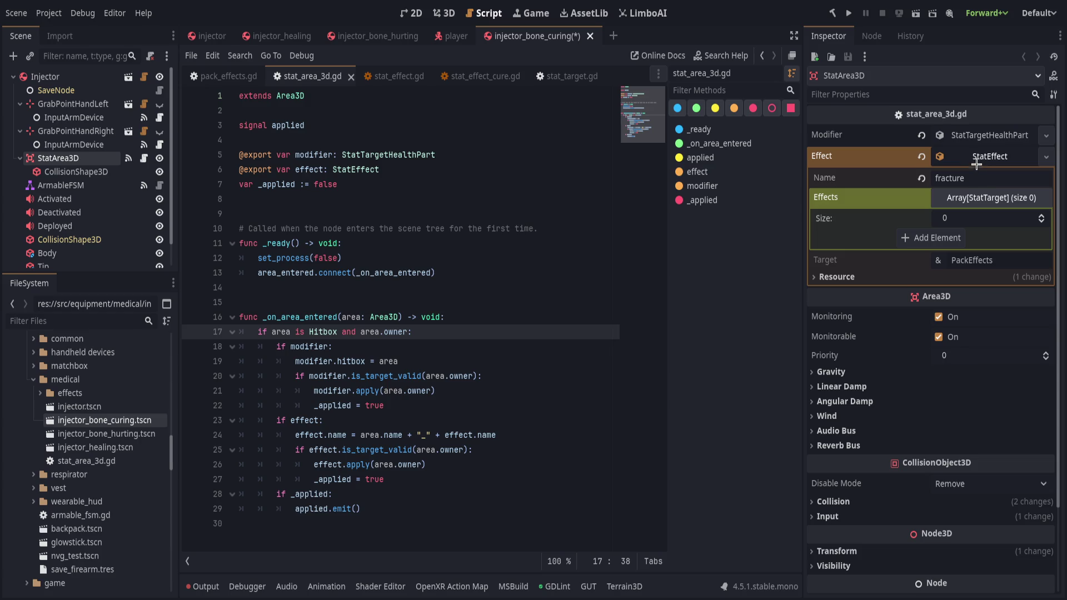
key("ctrl+z")
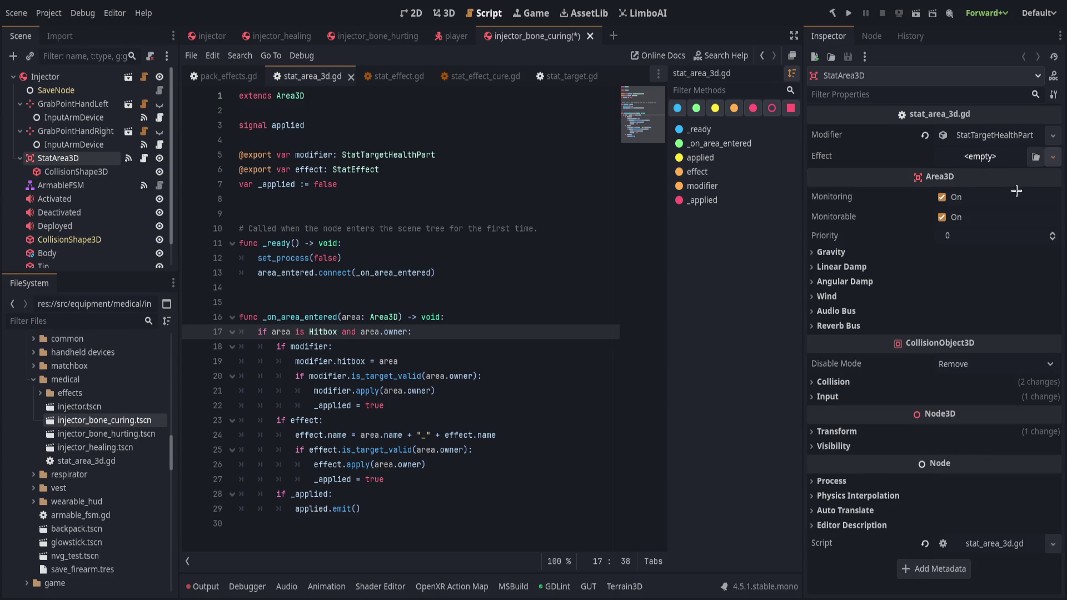
left_click(537, 197)
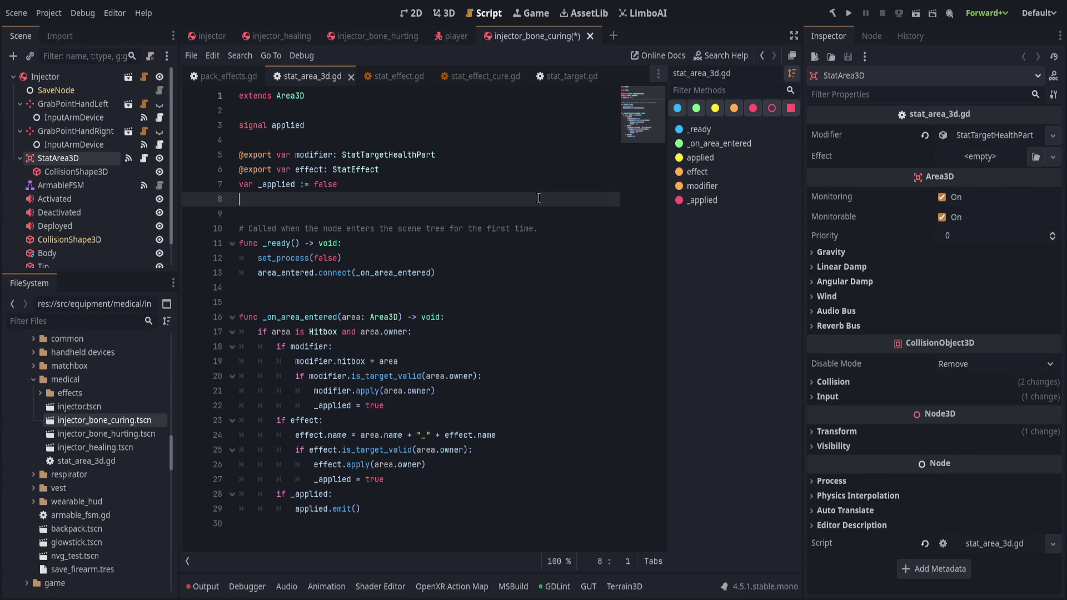
Step: Change stat_effect_cure.gd to 'extends StatEffect' and save the script
left_click(479, 76)
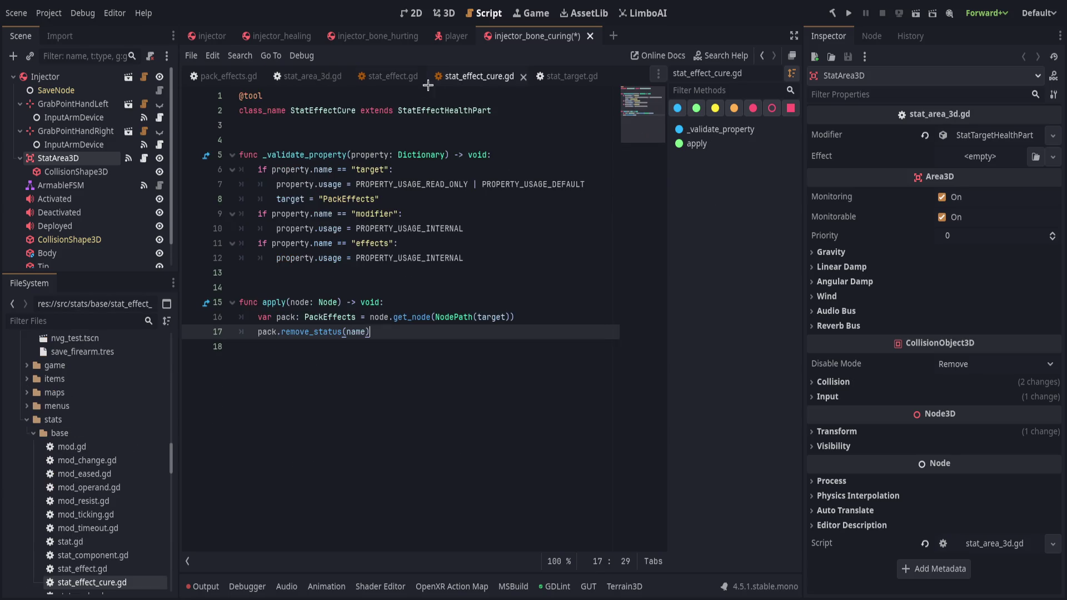
left_click(398, 76)
left_click(445, 111)
key("shift+End")
key("Delete")
key("ctrl+s")
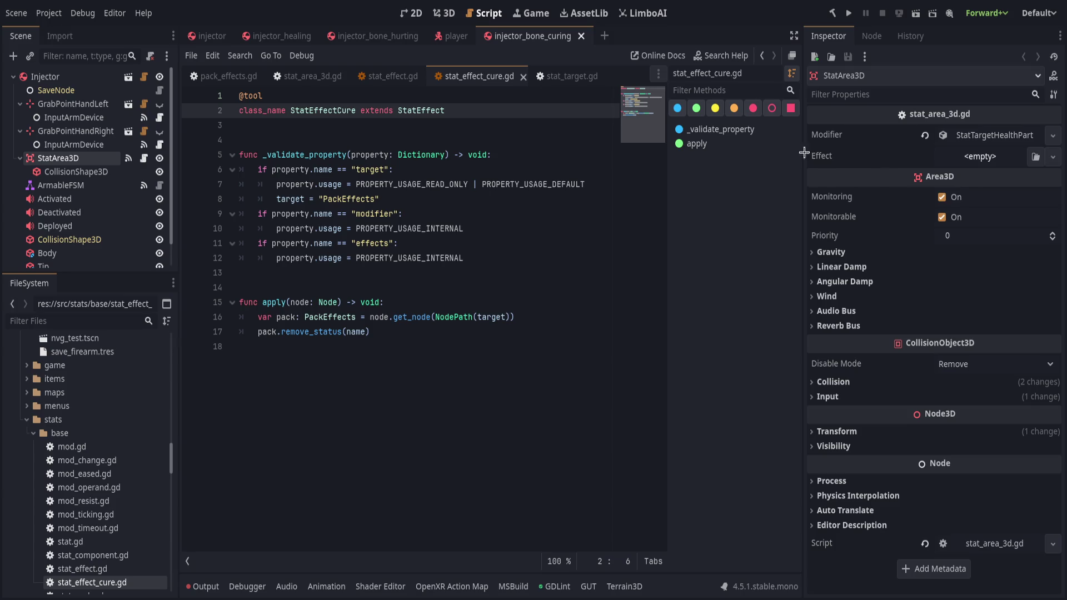
Step: Assign a new StatEffectCure named fracture as StatArea3D's Effect and save the injector_bone_curing scene
left_click(79, 171)
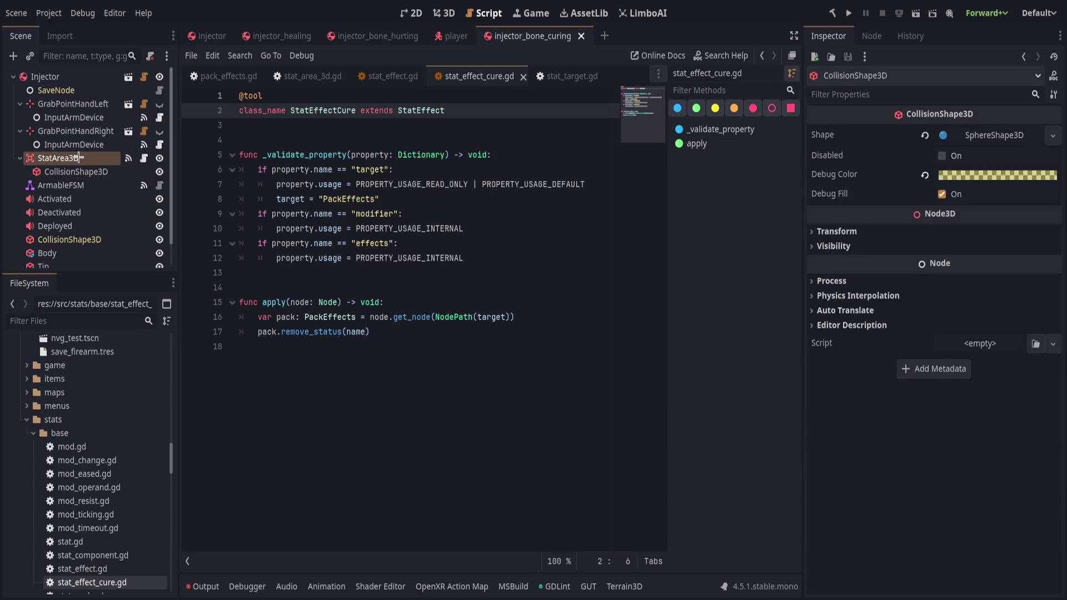
left_click(58, 158)
left_click(1052, 156)
left_click(1009, 207)
left_click(978, 177)
type("fracture")
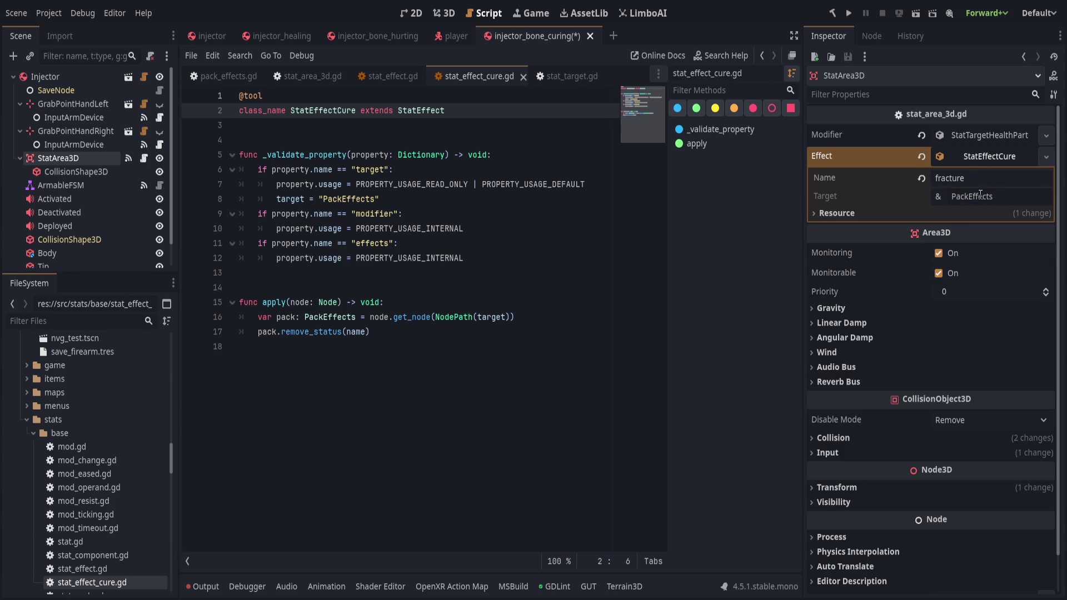
left_click(973, 151)
key("ctrl+s")
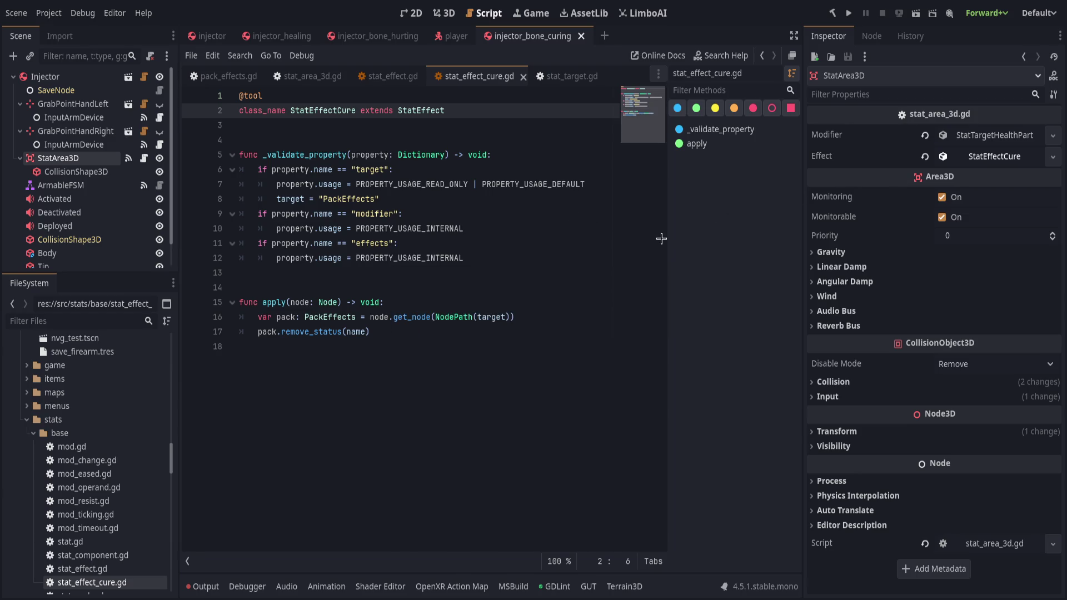
left_click(661, 242)
mouse_move(798, 274)
left_mouse_down()
mouse_move(819, 277)
mouse_move(779, 284)
left_mouse_up()
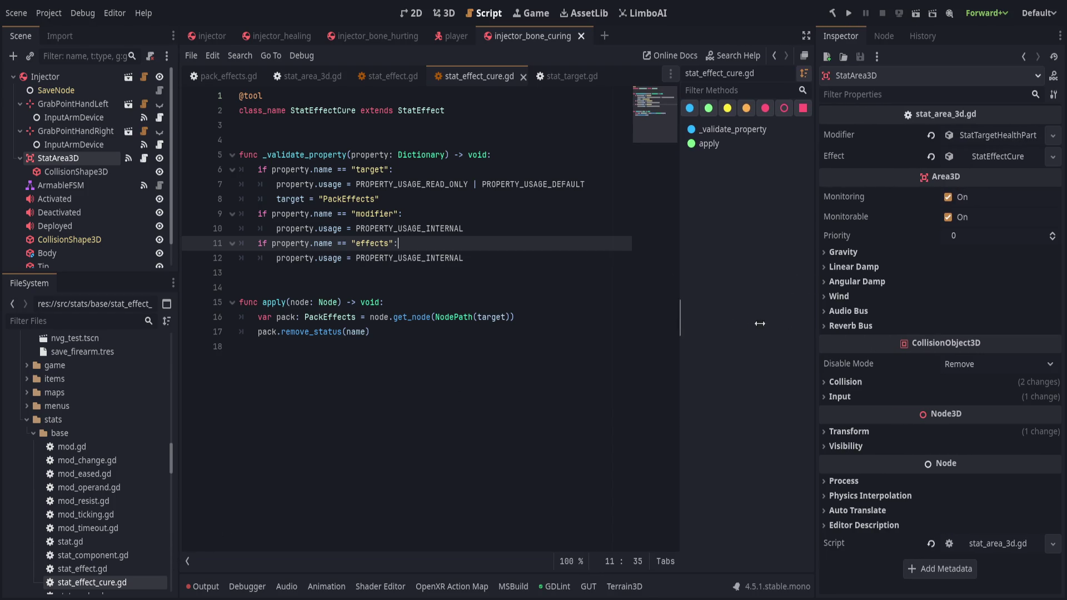
Step: Hide the script lists and review the apply function and its remove_status call
left_click(187, 561)
left_click(457, 364)
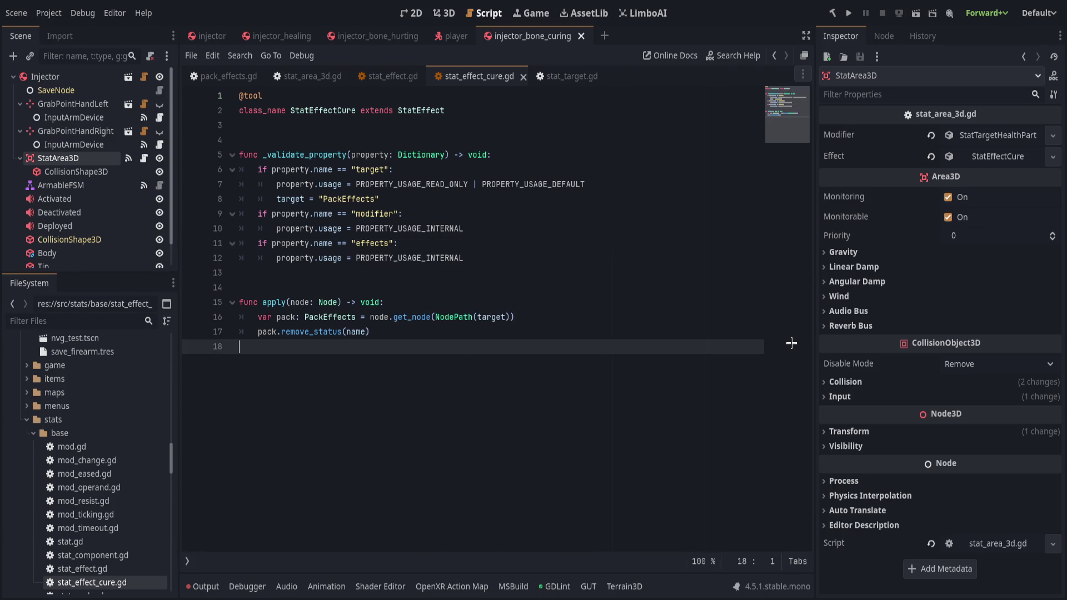
left_click(633, 288)
left_click(624, 306)
left_click(594, 317)
left_click(592, 332)
left_click(556, 302)
left_click(548, 332)
left_click(258, 463)
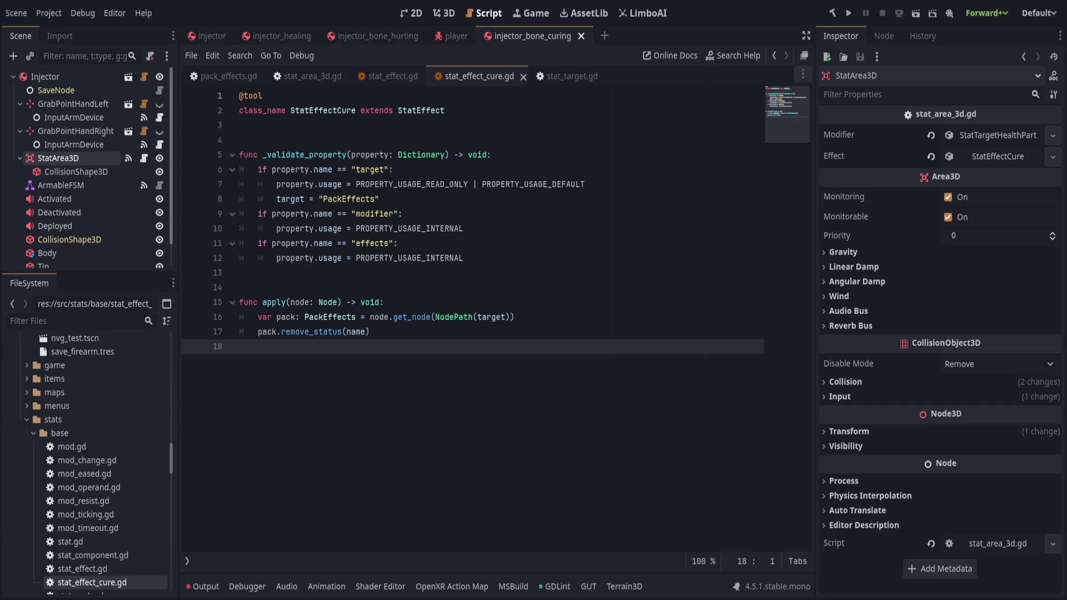
Step: Review lines 12–18 and the class_name line of stat_effect_cure.gd
left_click(300, 272)
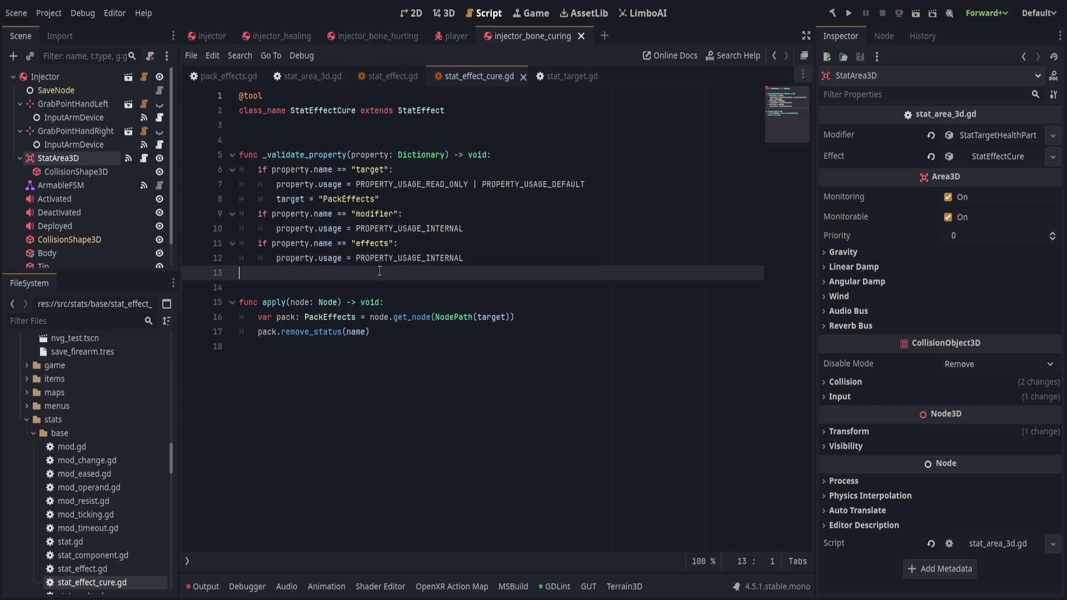
left_click(507, 262)
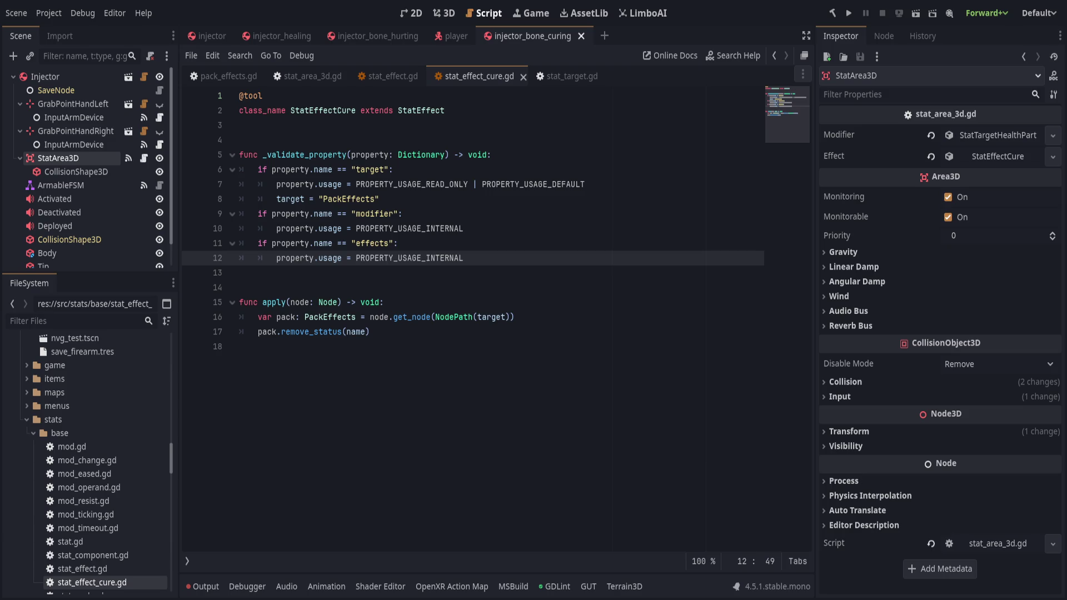
left_click(239, 346)
left_click(238, 287)
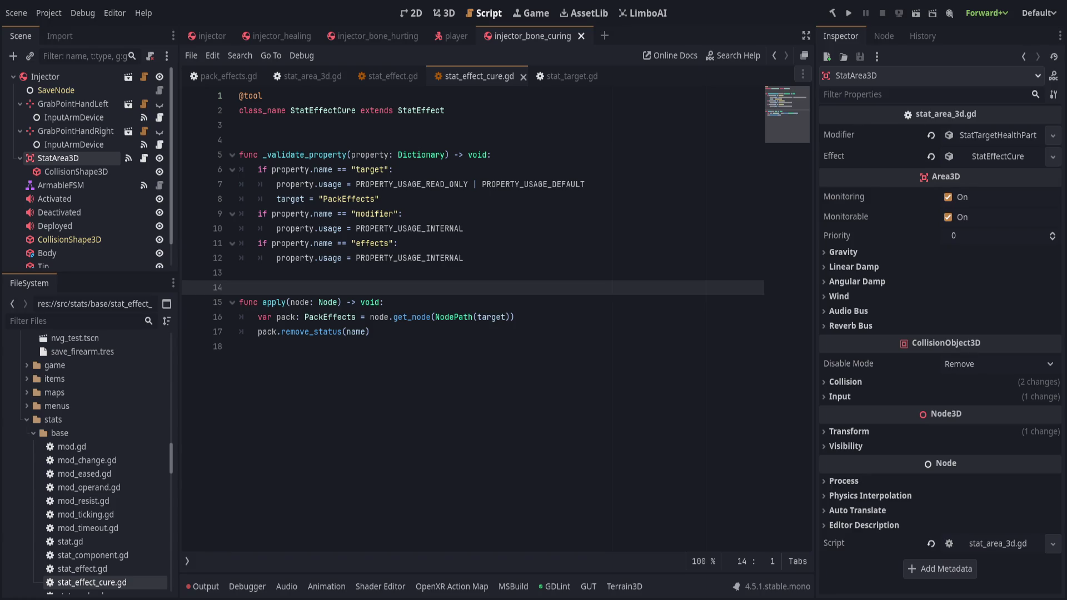
left_click(698, 332)
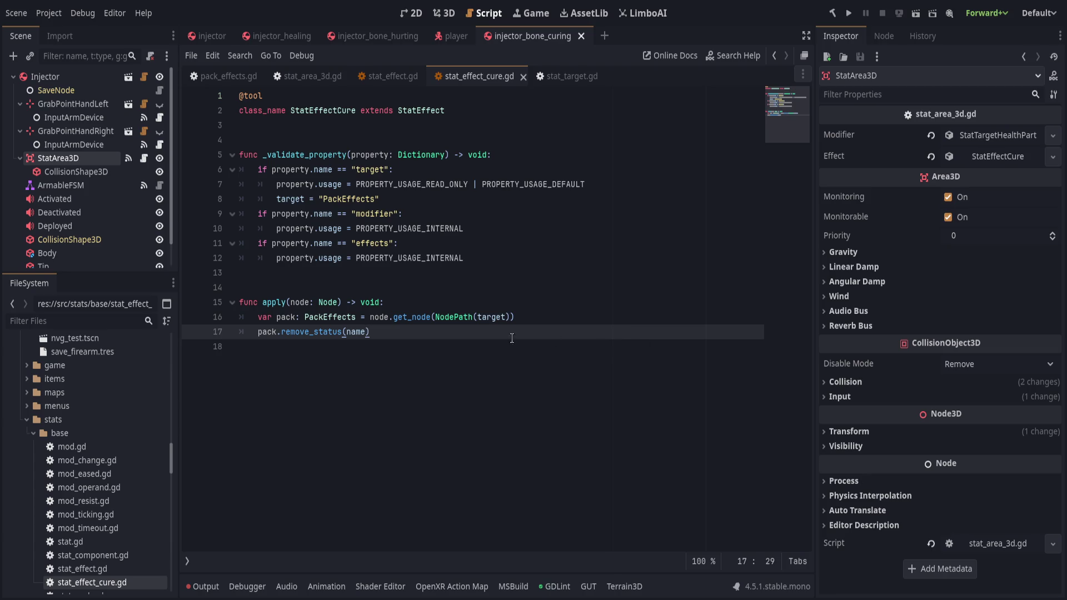
left_click_drag(119, 272, 119, 259)
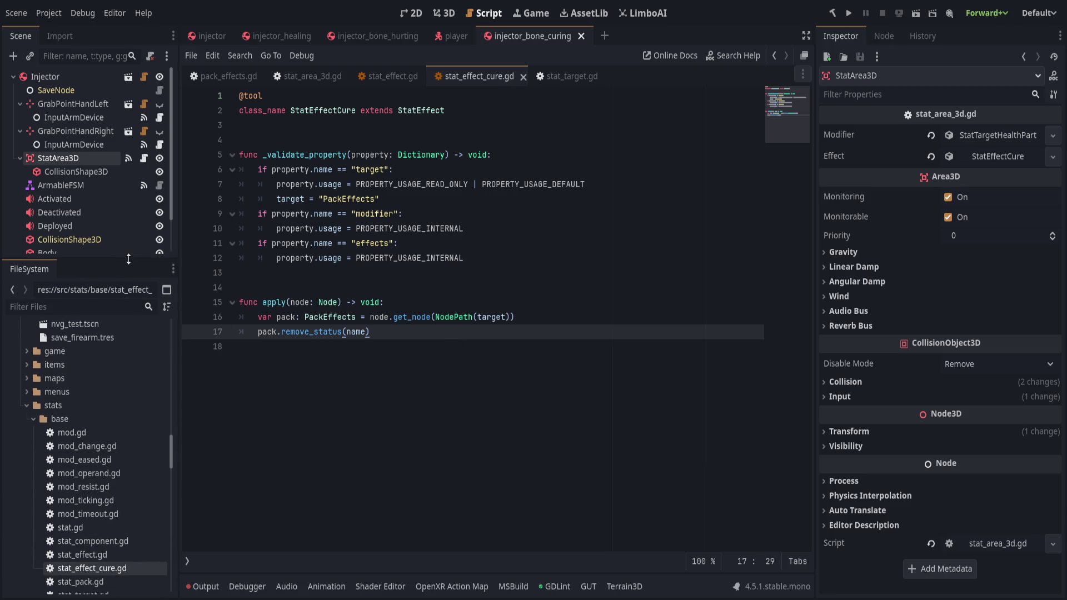
left_click(510, 296)
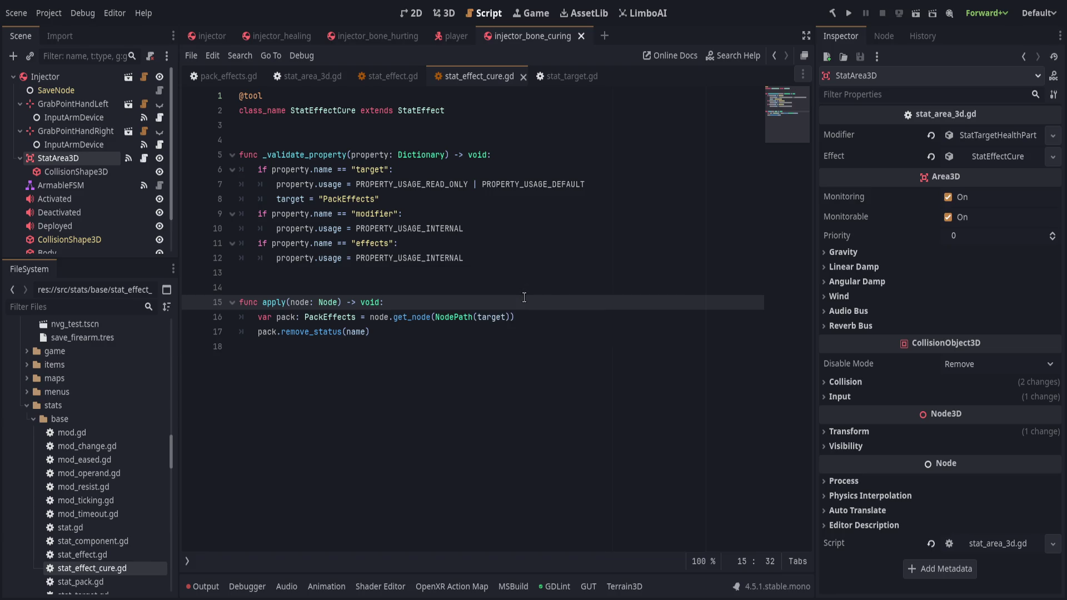
left_click(530, 379)
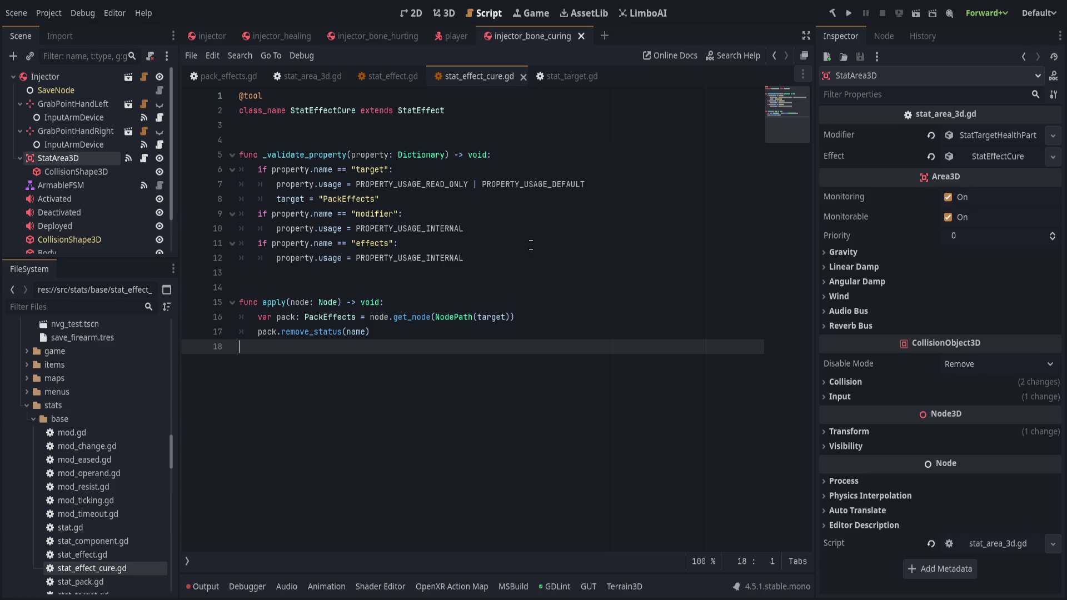
left_click(365, 140)
left_click(507, 125)
left_click(506, 113)
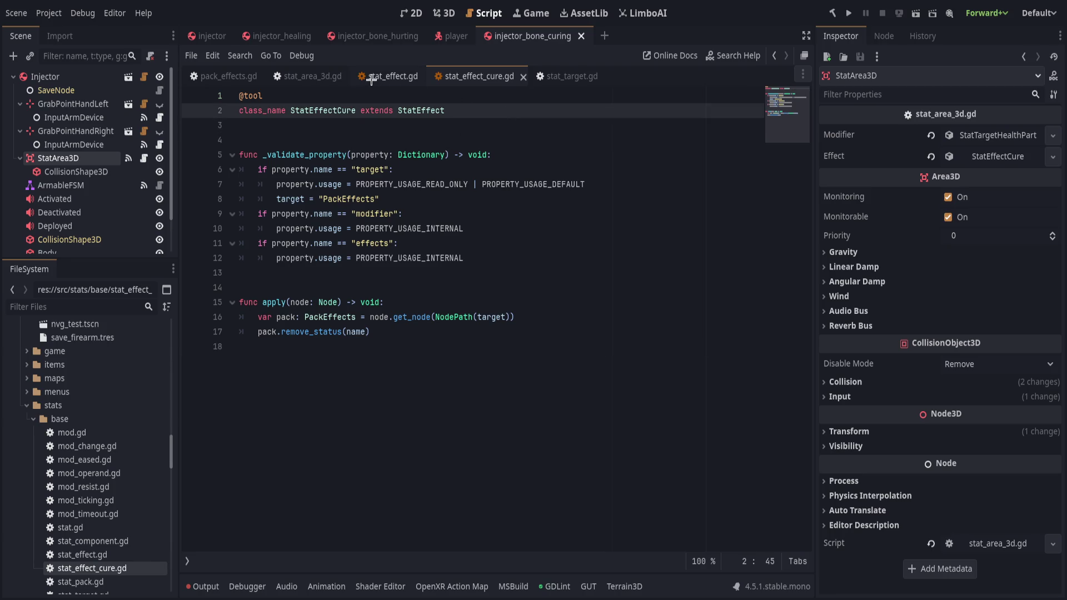
left_click(563, 124)
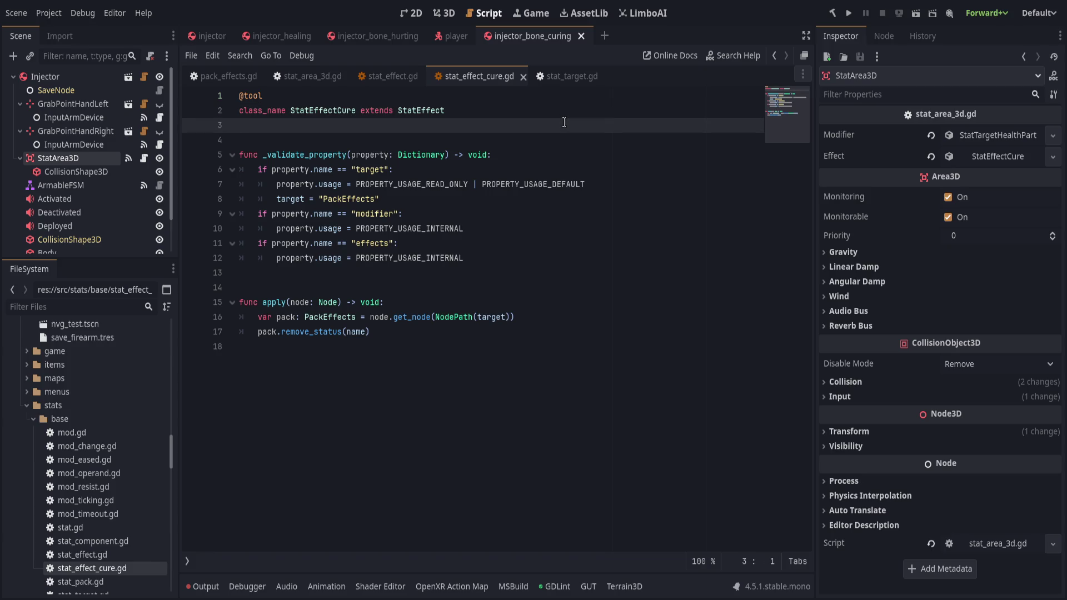
Step: Expand StatArea3D's Modifier and Effect resources to check their settings, then collapse them
left_click(983, 136)
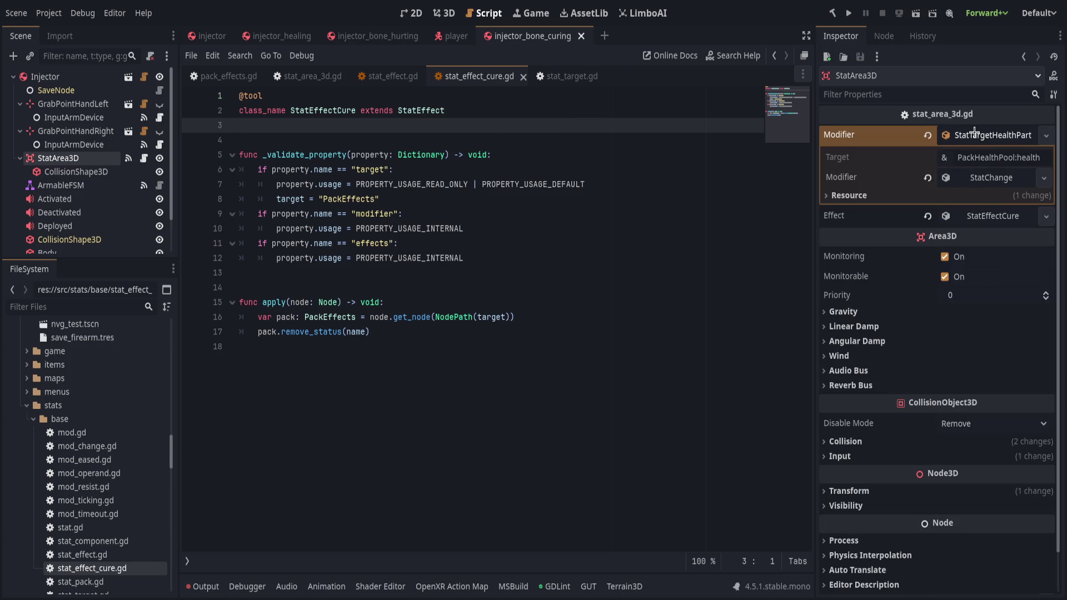
left_click(975, 131)
left_click(973, 138)
left_click(972, 137)
left_click(975, 160)
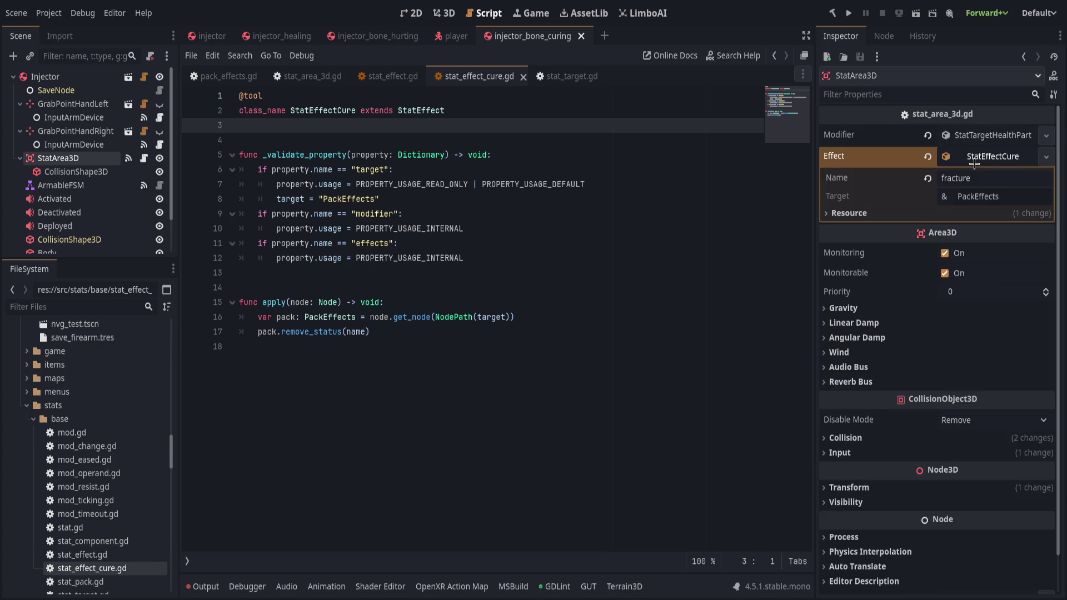
left_click(974, 159)
left_click(496, 184)
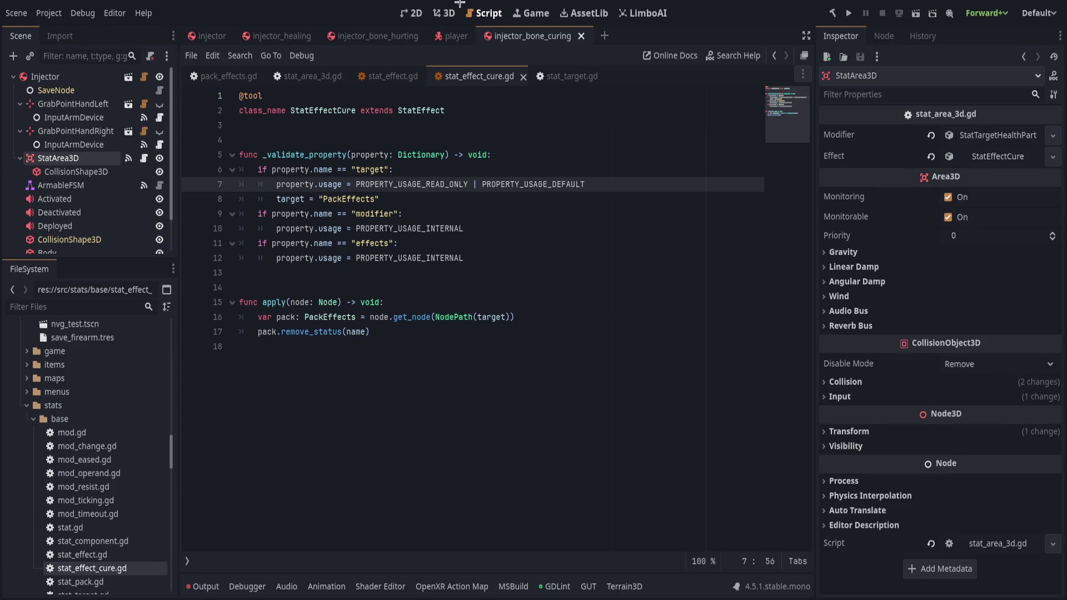
Step: In the 3D view, close the injector scene tabs and reopen the wearable_screen scene
left_click(446, 13)
middle_click(372, 36)
middle_click(278, 36)
middle_click(211, 36)
key("ctrl+w")
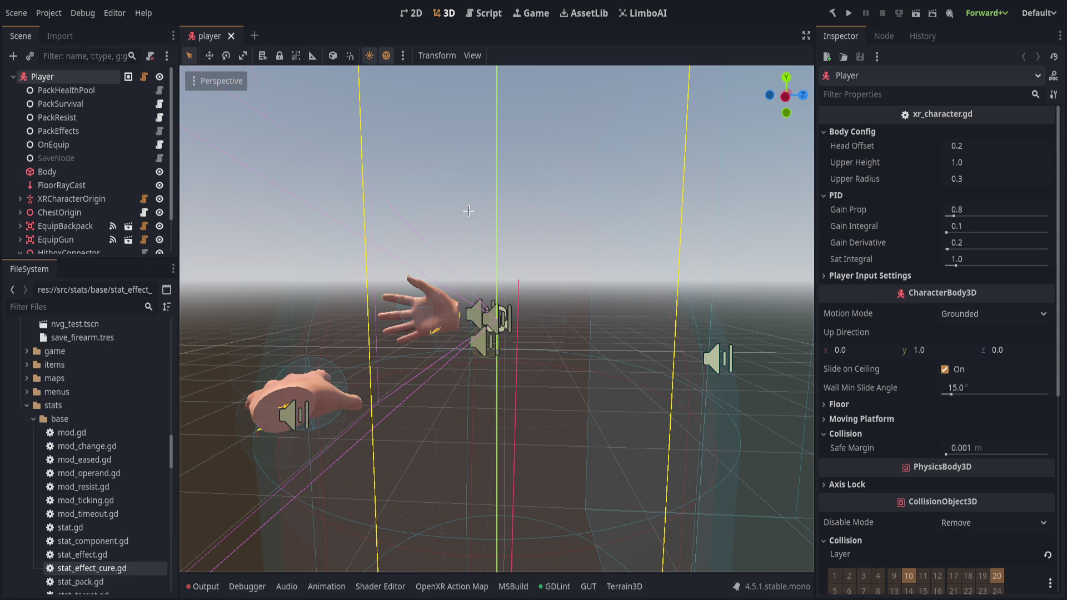
key("ctrl+shift+t")
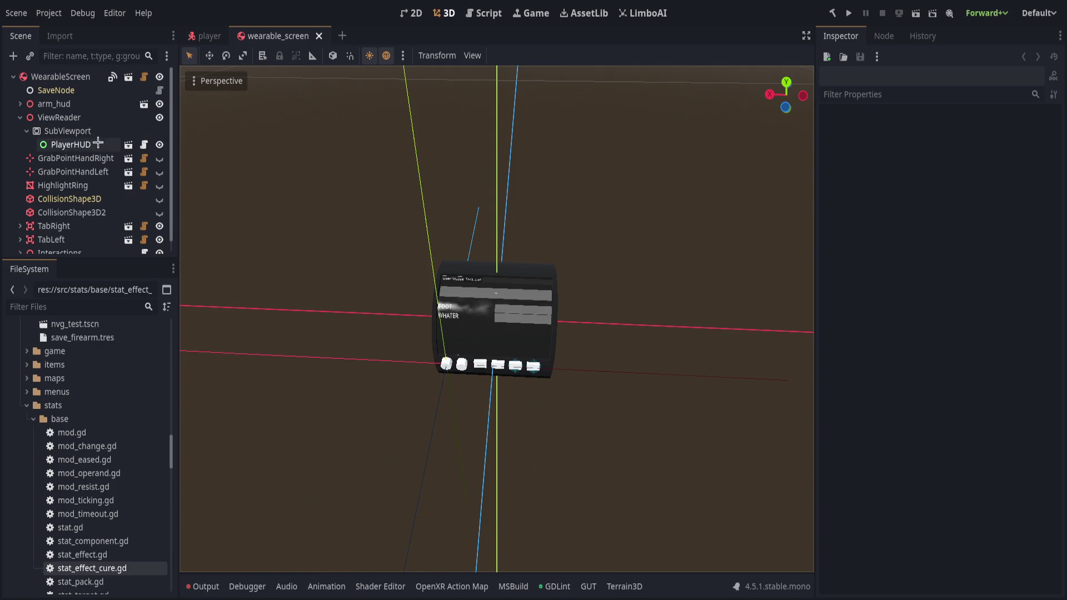
Step: Open PlayerHUD's player_hud2d.gd script and scroll to its top
left_click(143, 145)
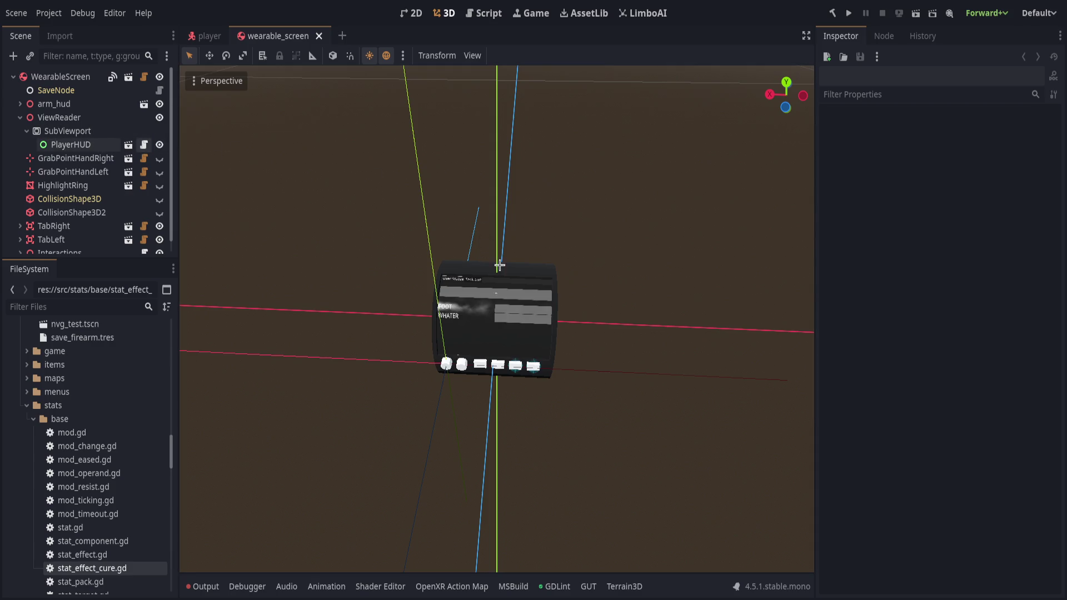
scroll(477, 251, "up", 1)
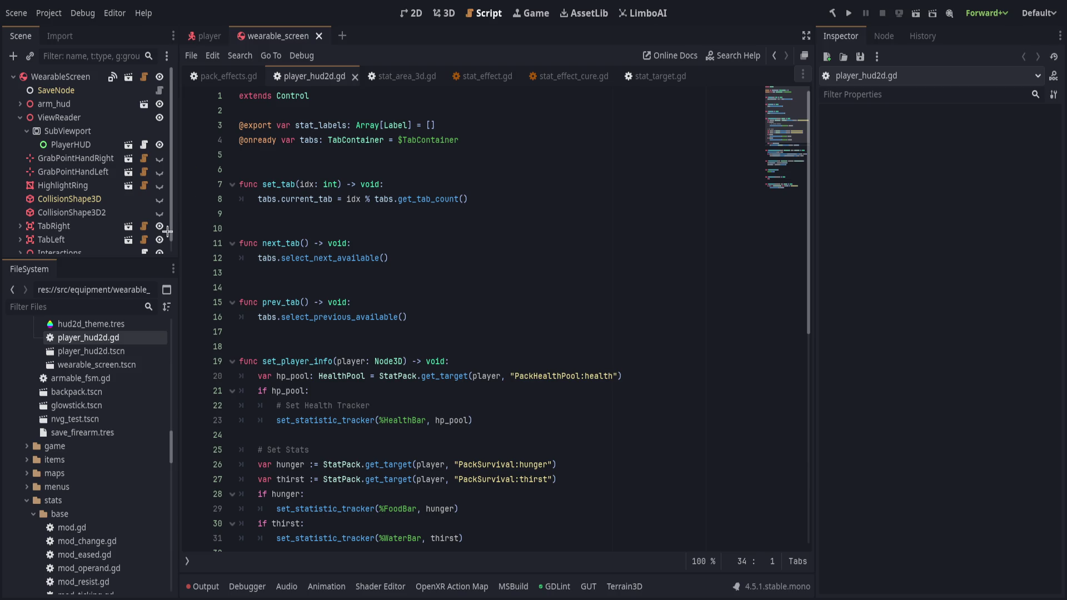
Step: Add a breakpoint on line 21's 'if hp_pool:' check, then run the project
mouse_move(102, 261)
left_mouse_down()
mouse_move(112, 420)
mouse_move(117, 276)
left_mouse_up()
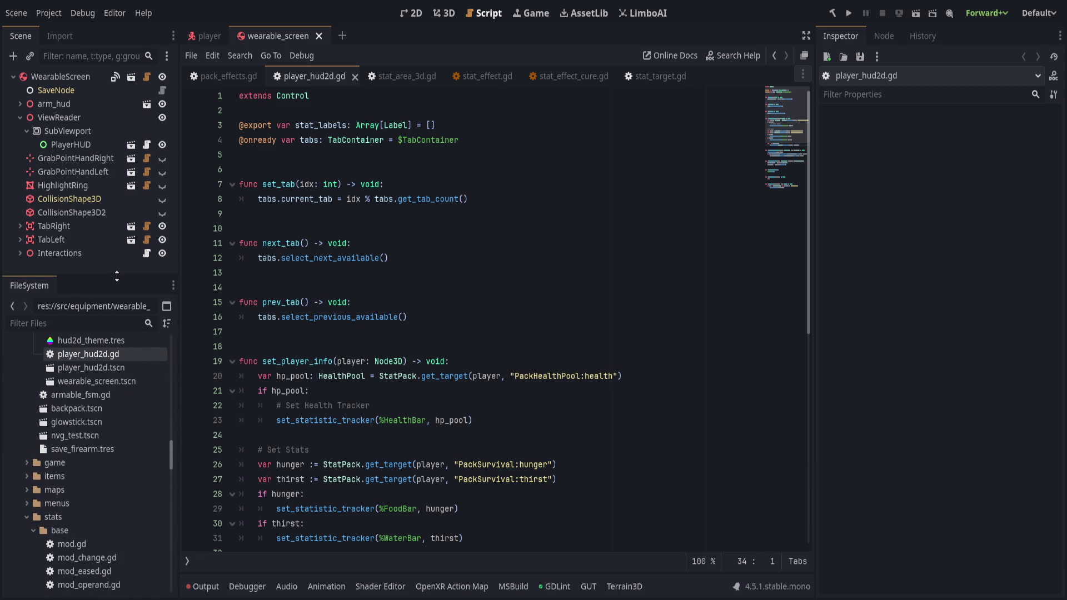
left_click(316, 288)
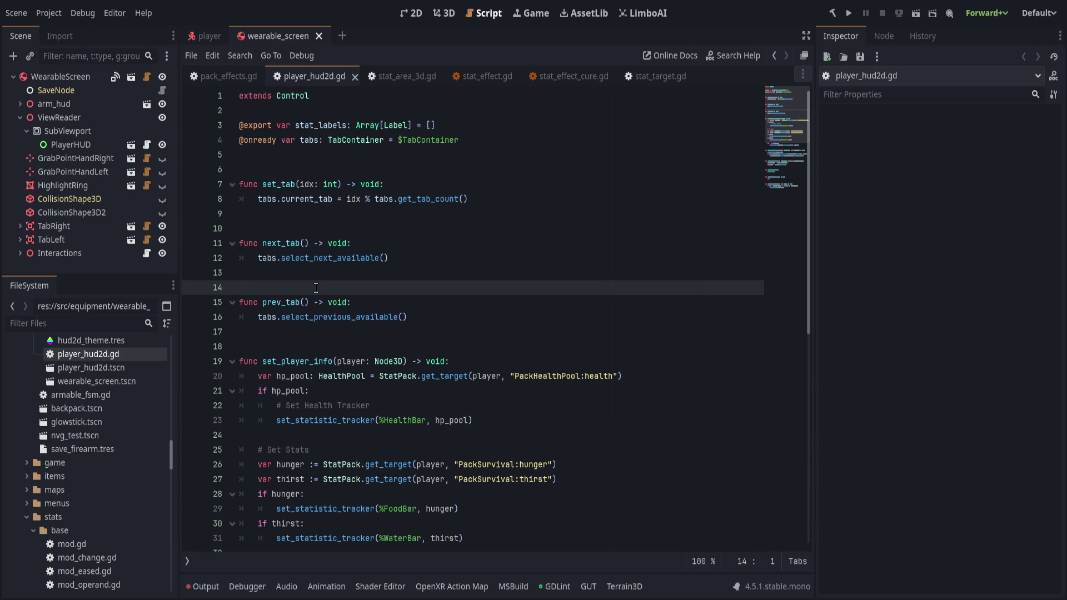
left_click(357, 306)
left_click(452, 376)
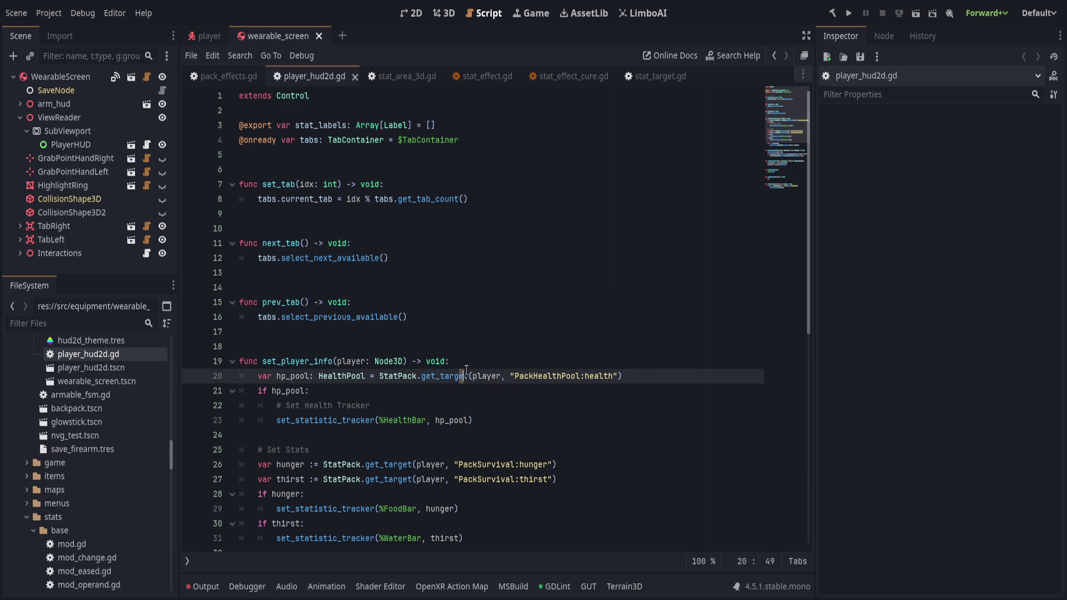
key("End")
left_click(195, 391)
scroll(479, 473, "down", 1)
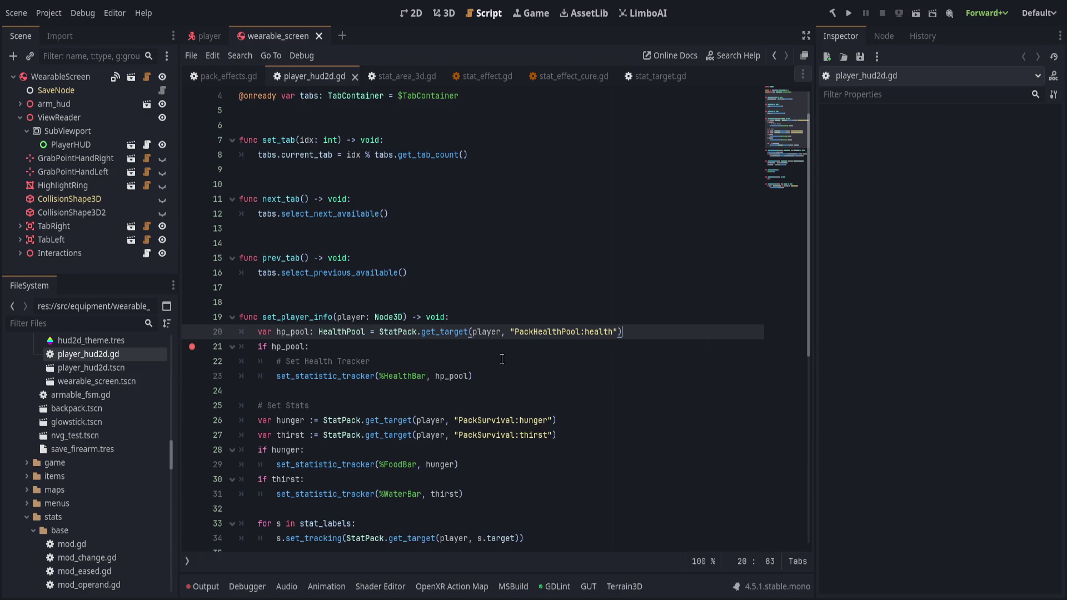
left_click(849, 13)
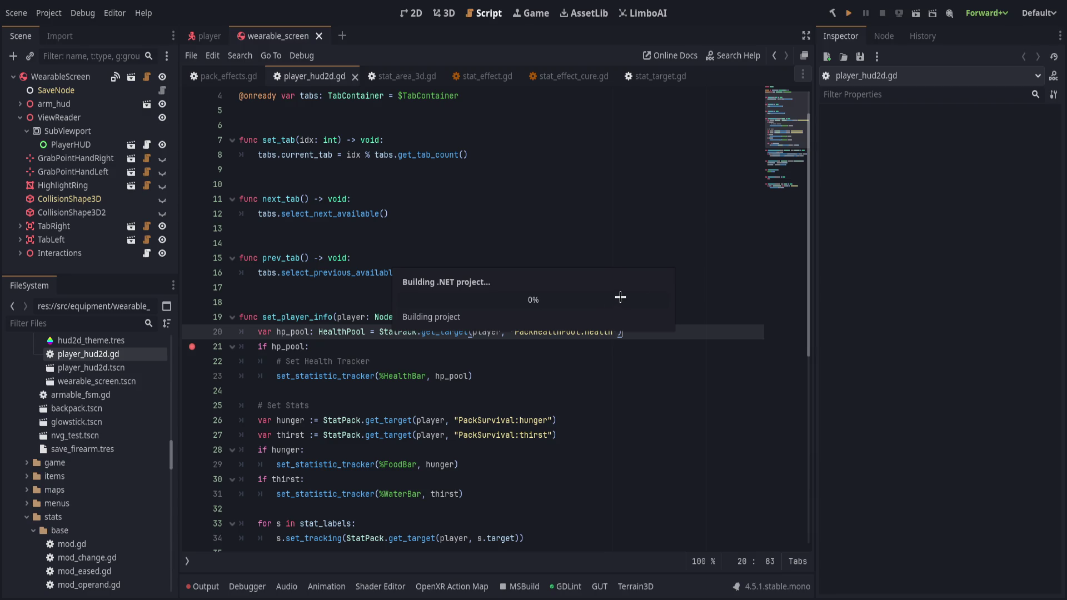
Step: Add breakpoints on lines 38, 39, 44 and 45 of player_hud2d.gd
scroll(309, 343, "down", 6)
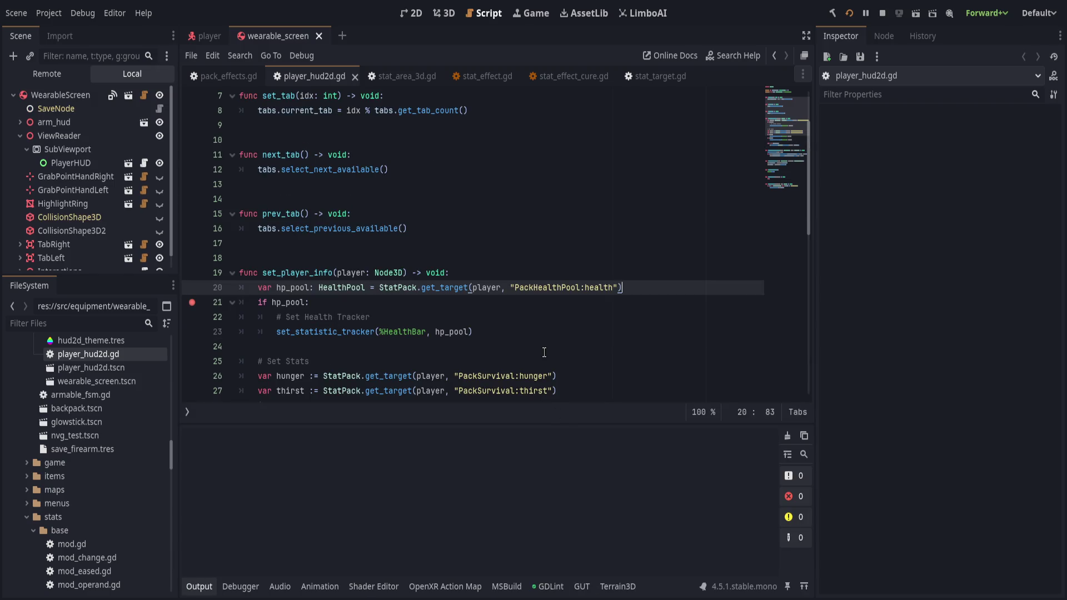
left_click(192, 332)
left_click(192, 346)
scroll(470, 364, "down", 3)
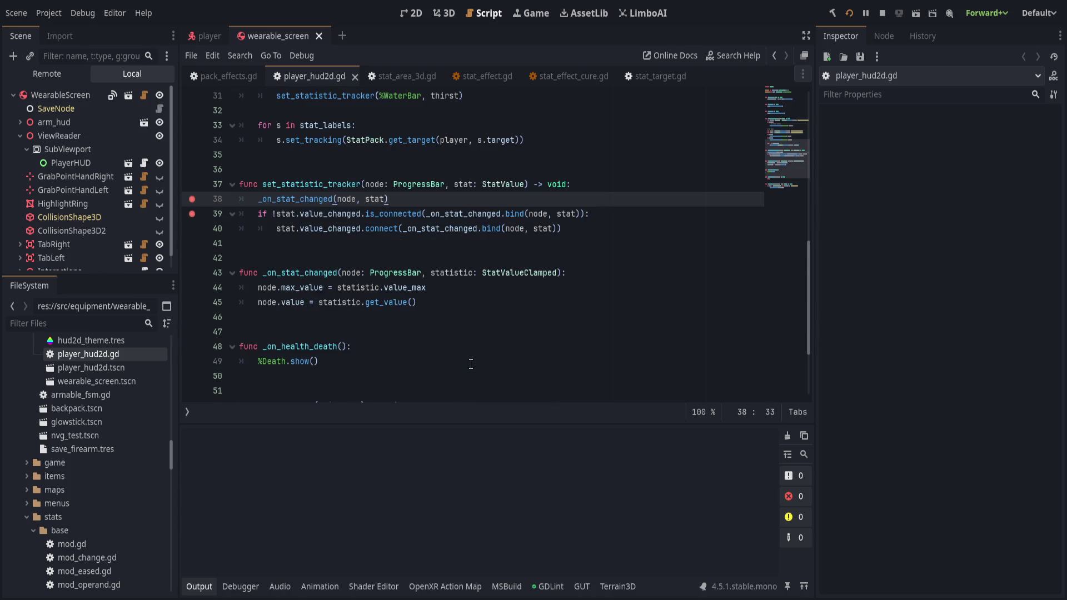
scroll(471, 364, "up", 3)
left_click(191, 332)
left_click(192, 346)
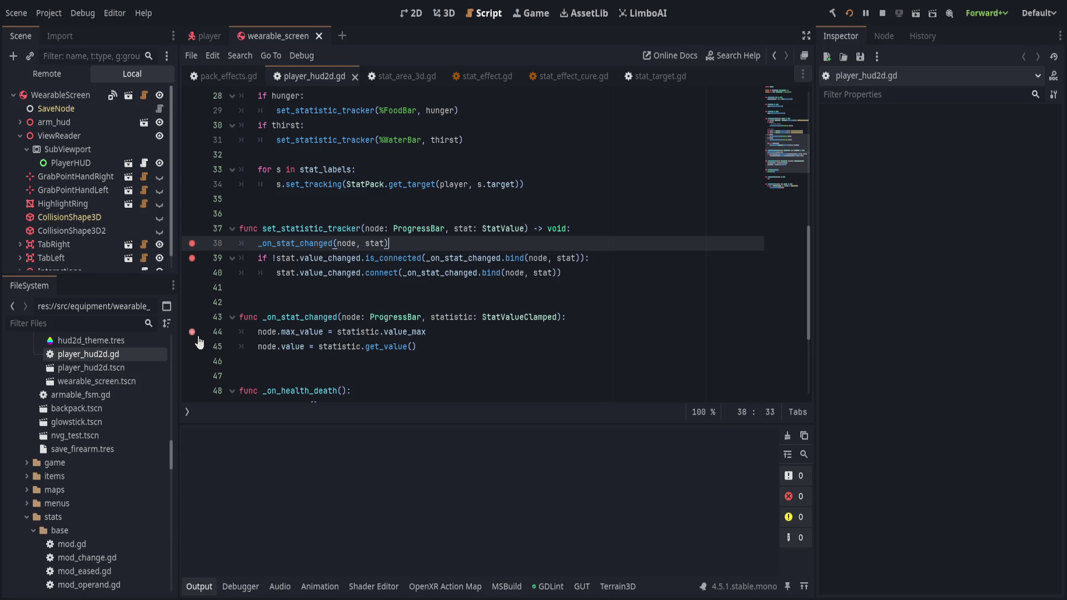
scroll(508, 388, "up", 4)
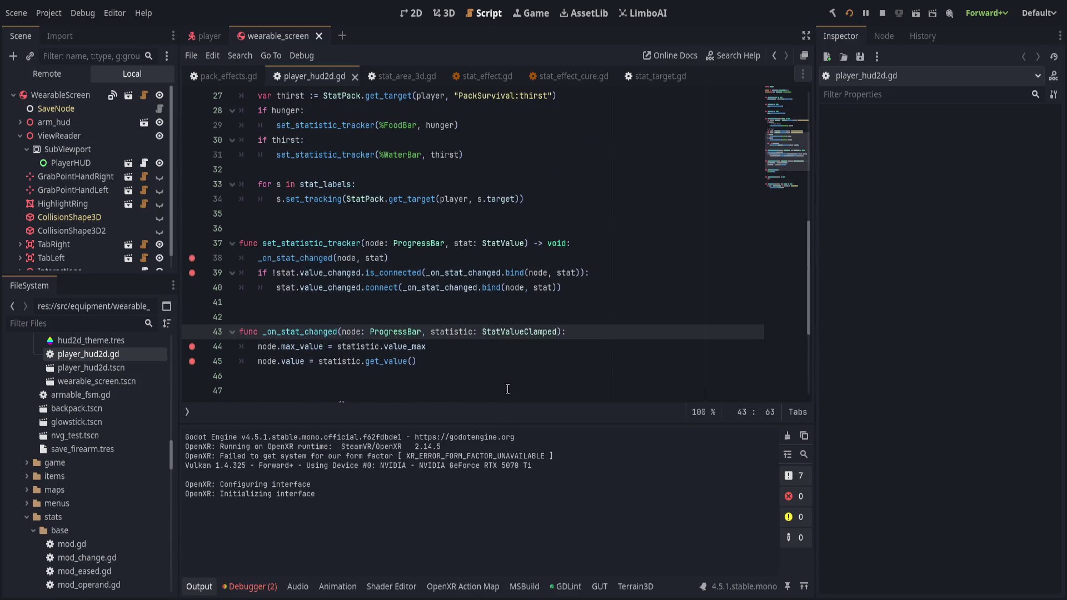
scroll(507, 389, "up", 5)
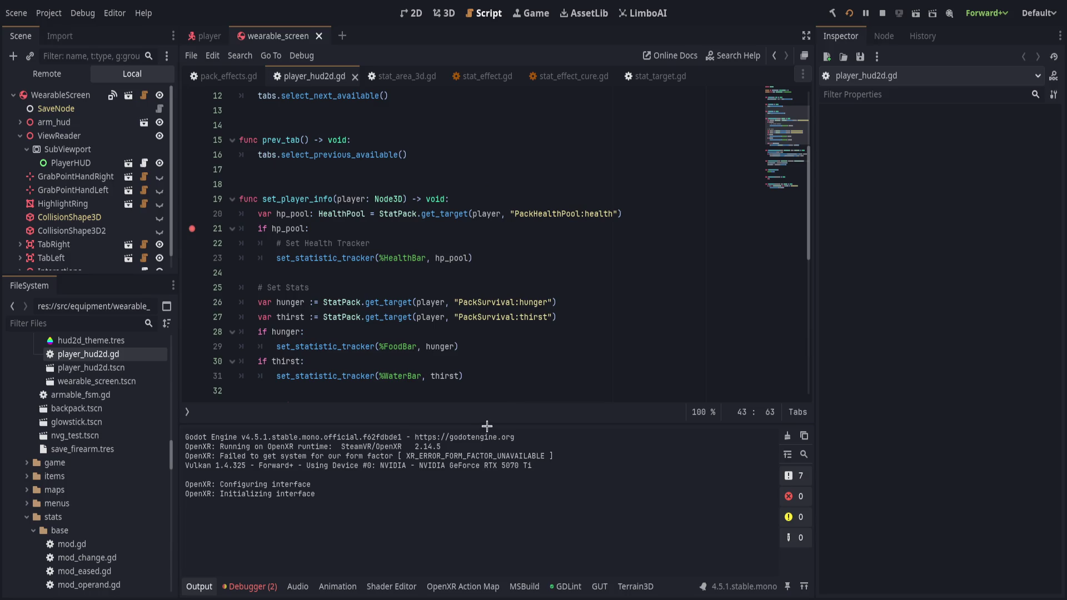
left_click_drag(487, 425, 488, 456)
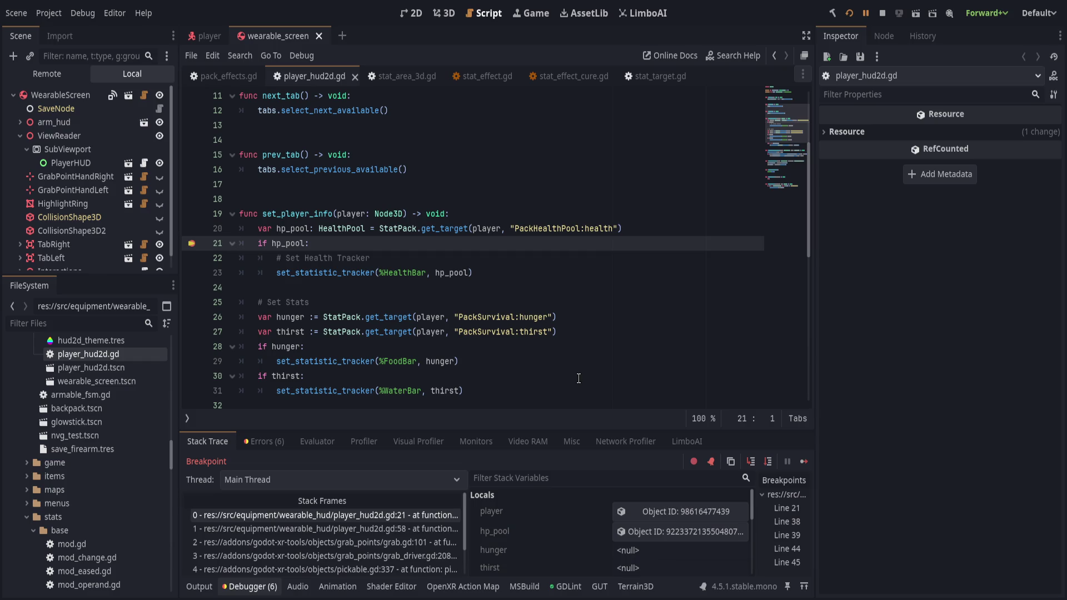
Step: Inspect the paused hp_pool's Parts dictionary in Locals, then collapse it again
left_click(643, 532)
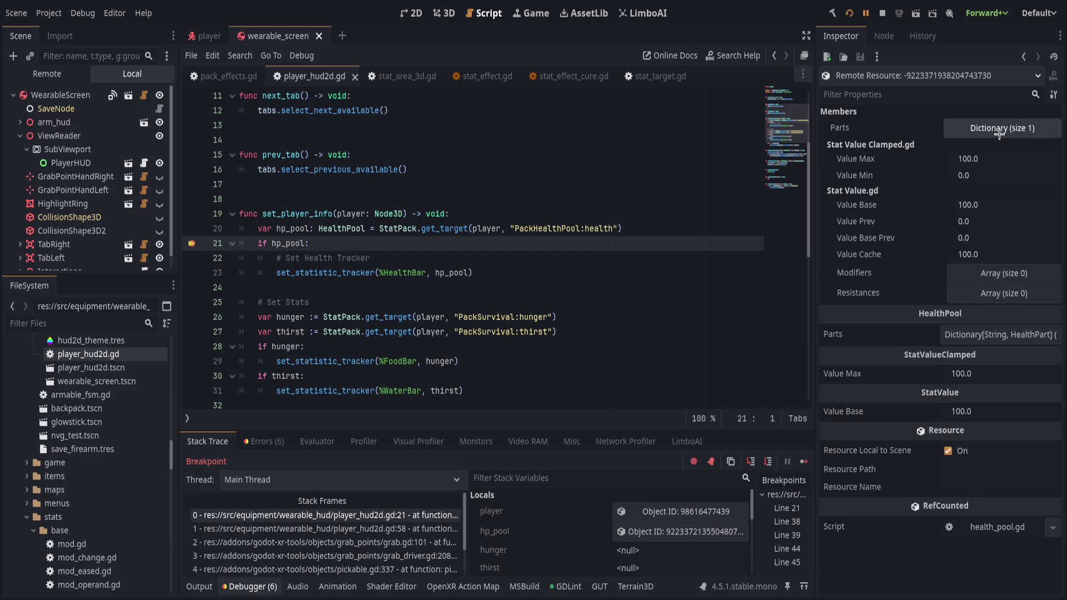
left_click(999, 129)
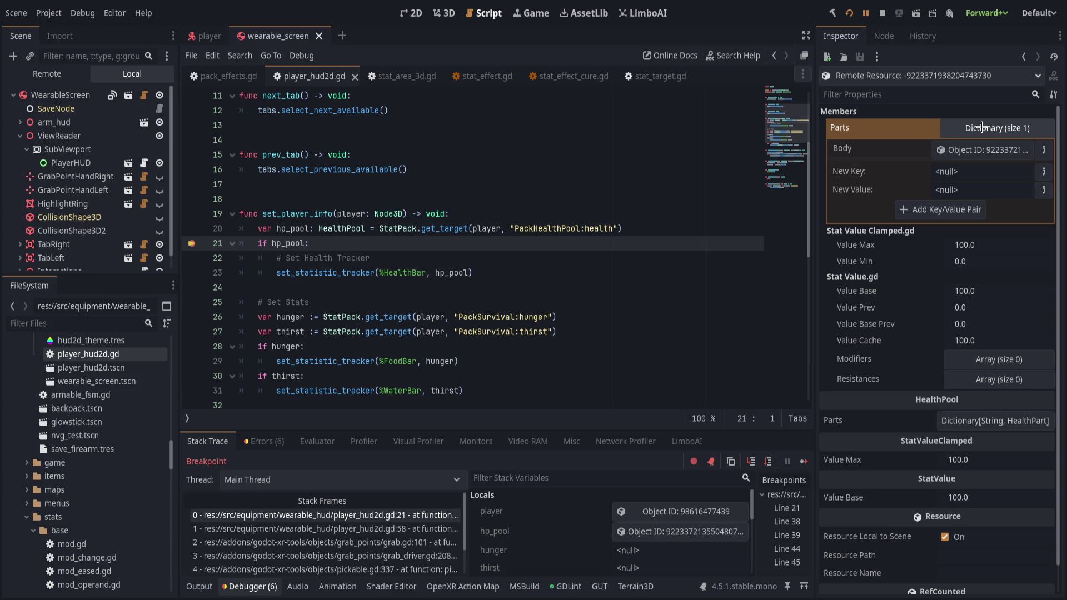
left_click(976, 128)
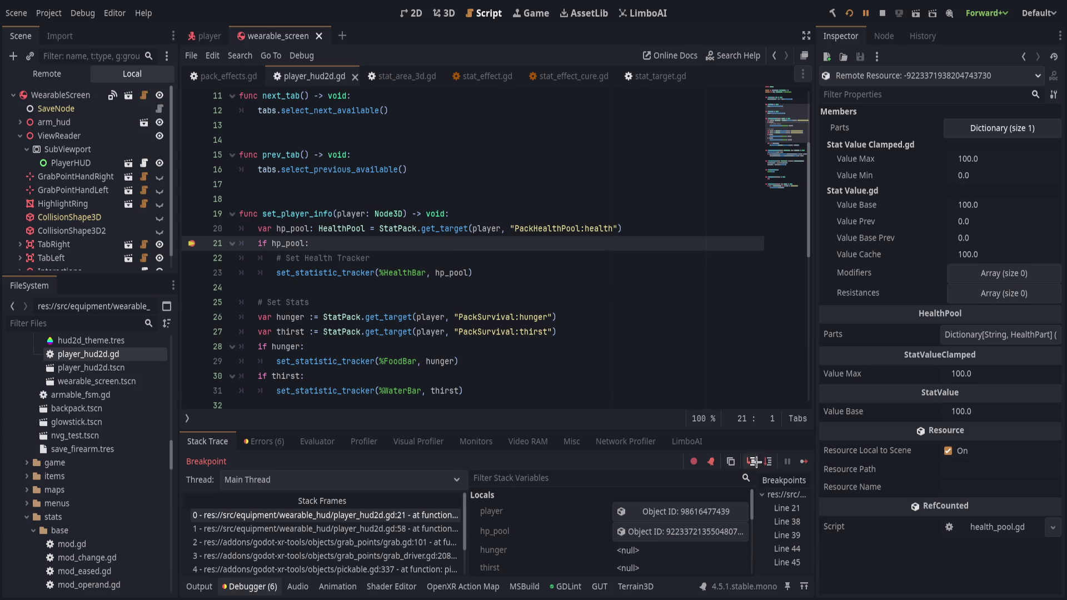
Step: Continue past the line 38 and 44 breakpoints, then step over and into toward line 26
key("F12")
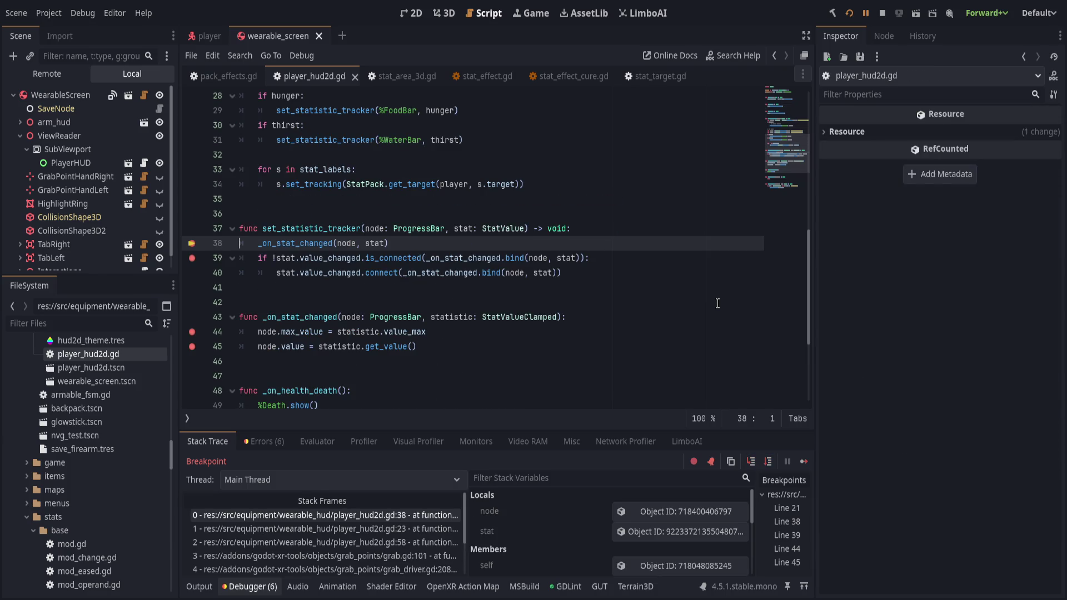
key("F12")
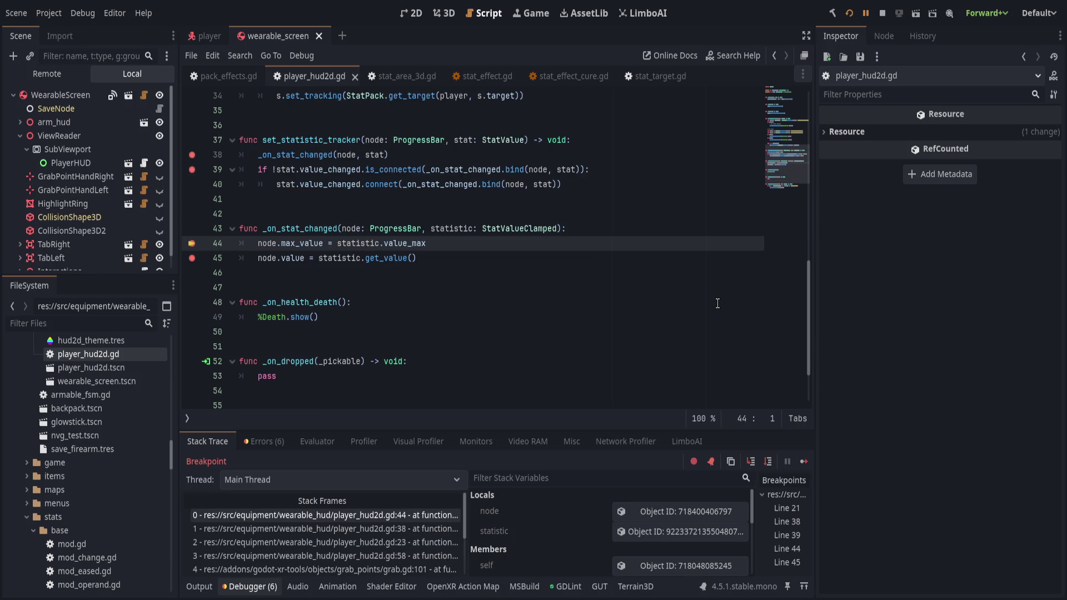
key("F12")
key("F12")
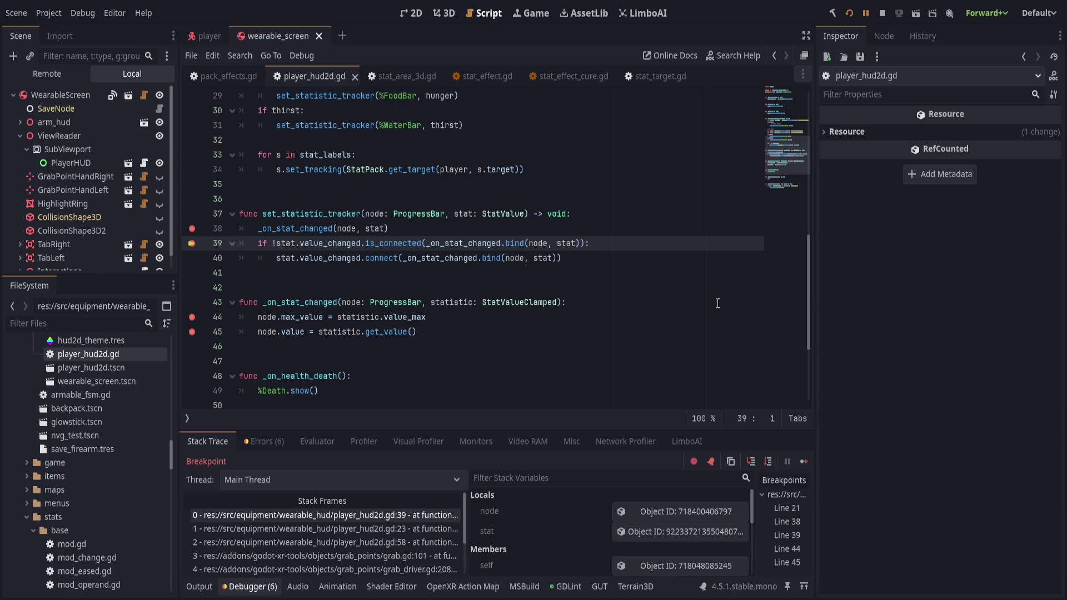
key("F10")
key("F10")
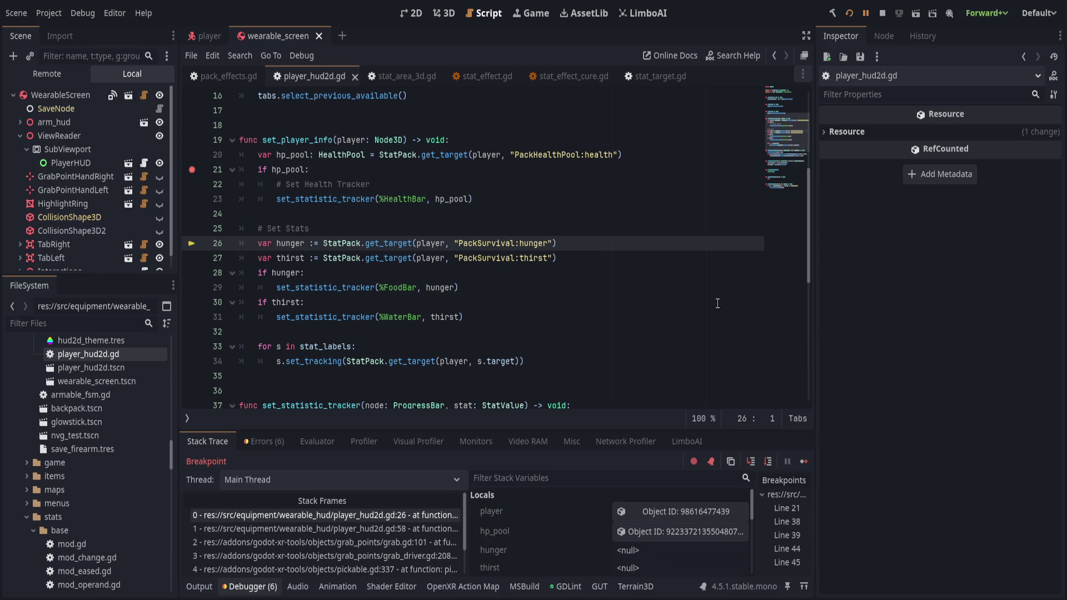
key("F11")
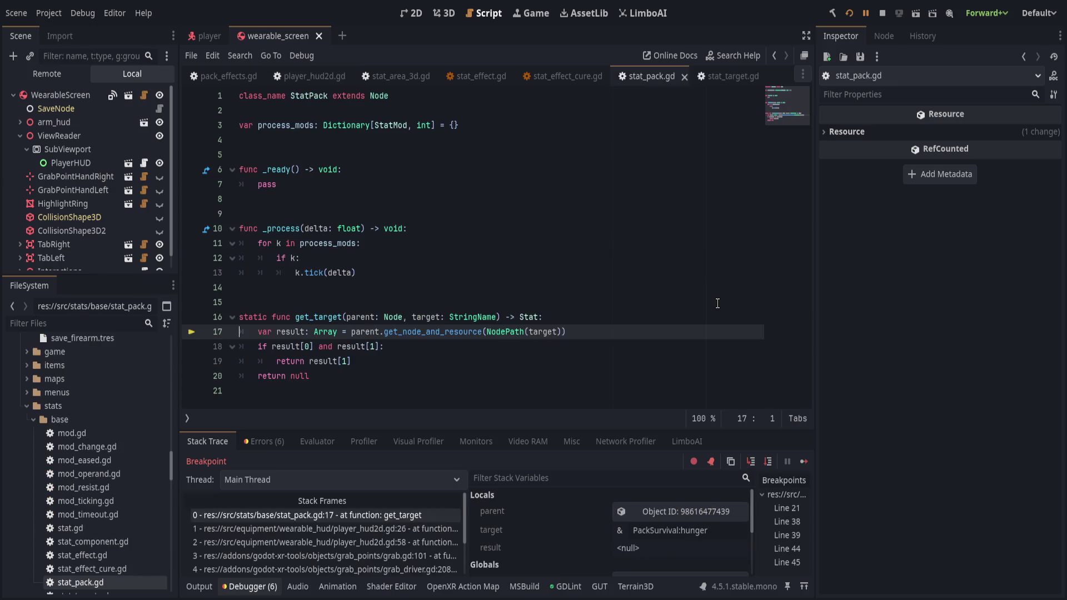
Step: Step to get_target's return line and inspect the stat object in the result array
key("F10")
key("F10")
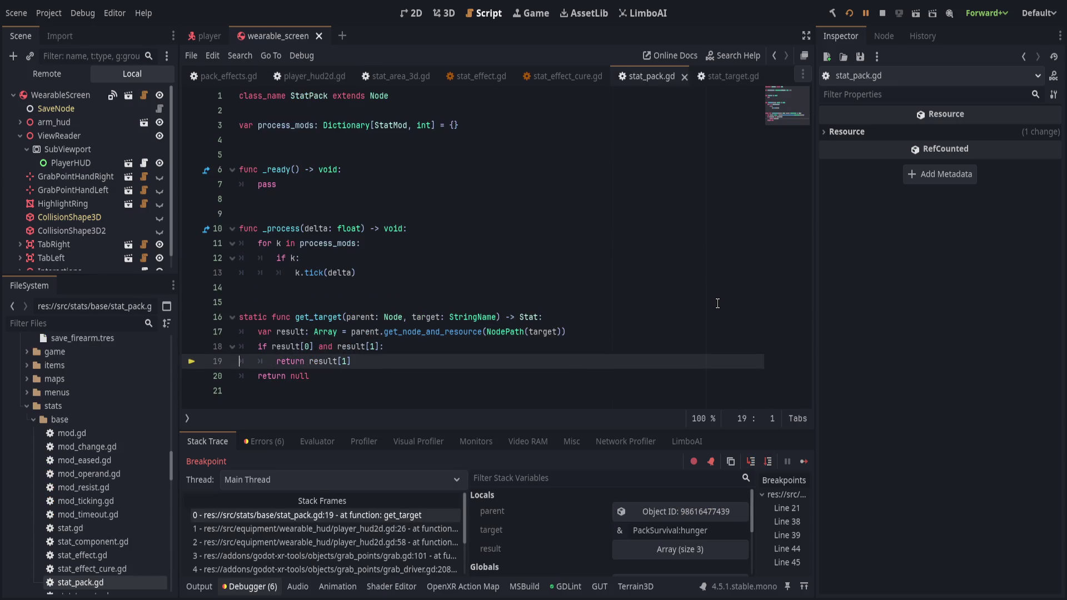
left_click(661, 549)
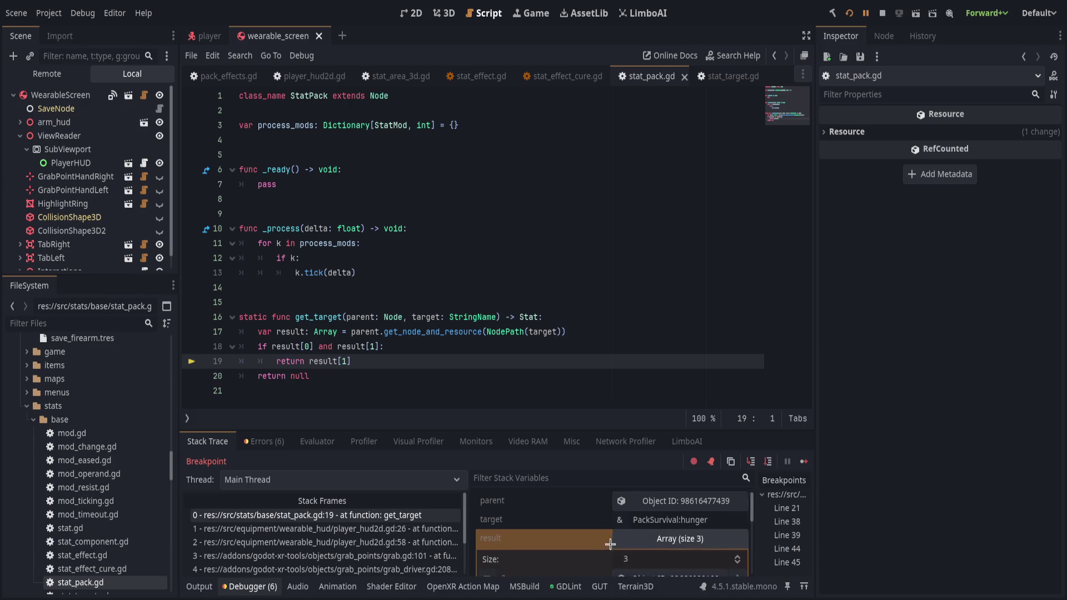
left_click(638, 532)
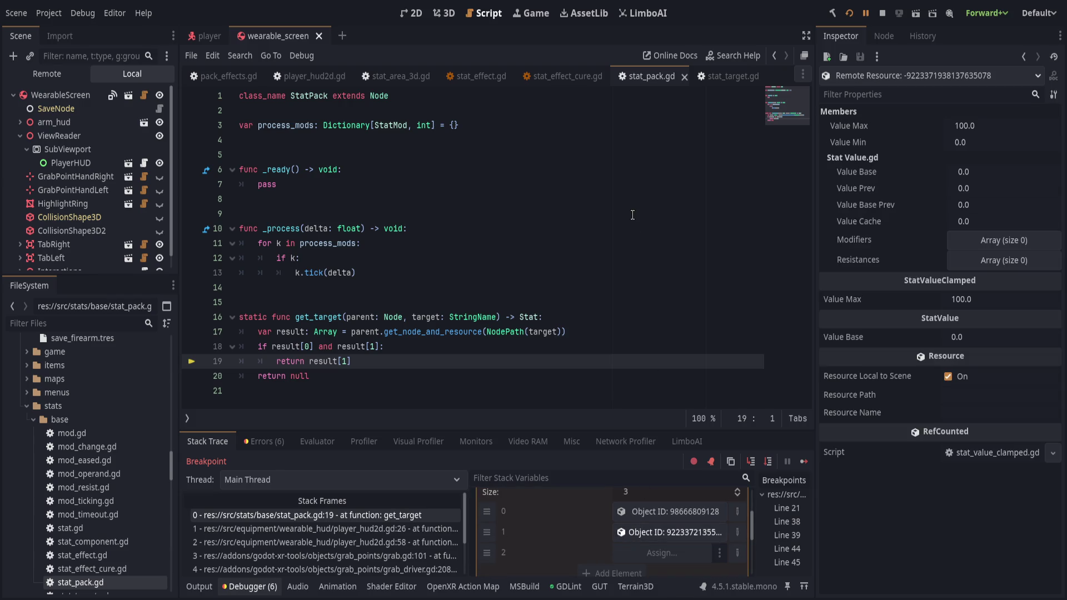
Step: Step past the thirst lookup into set_statistic_tracker and _on_stat_changed, inspecting the statistic's values
key("F10")
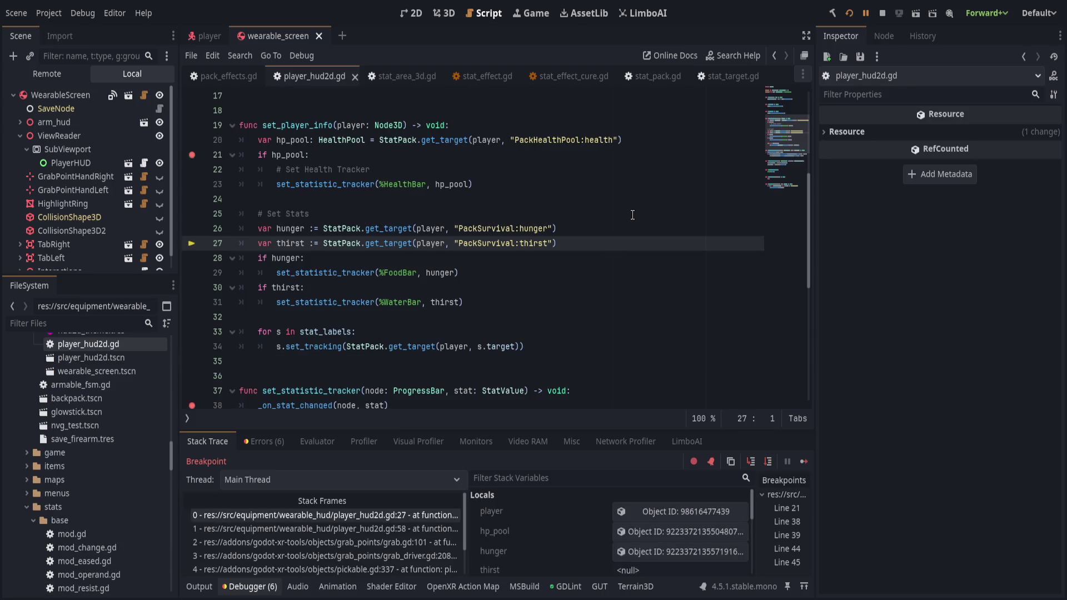
key("F10")
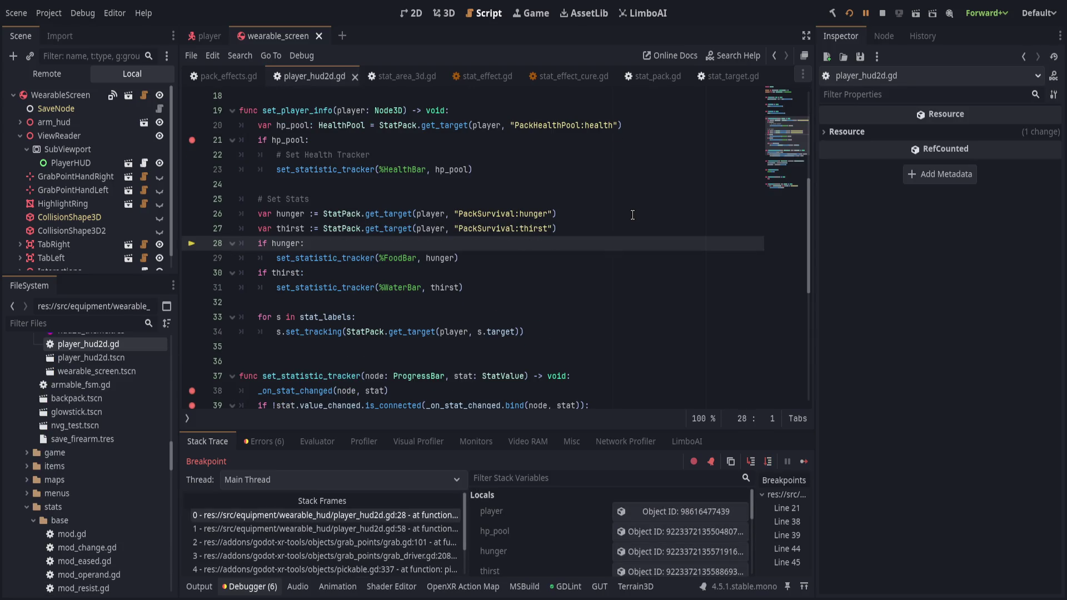
key("F10")
key("F11")
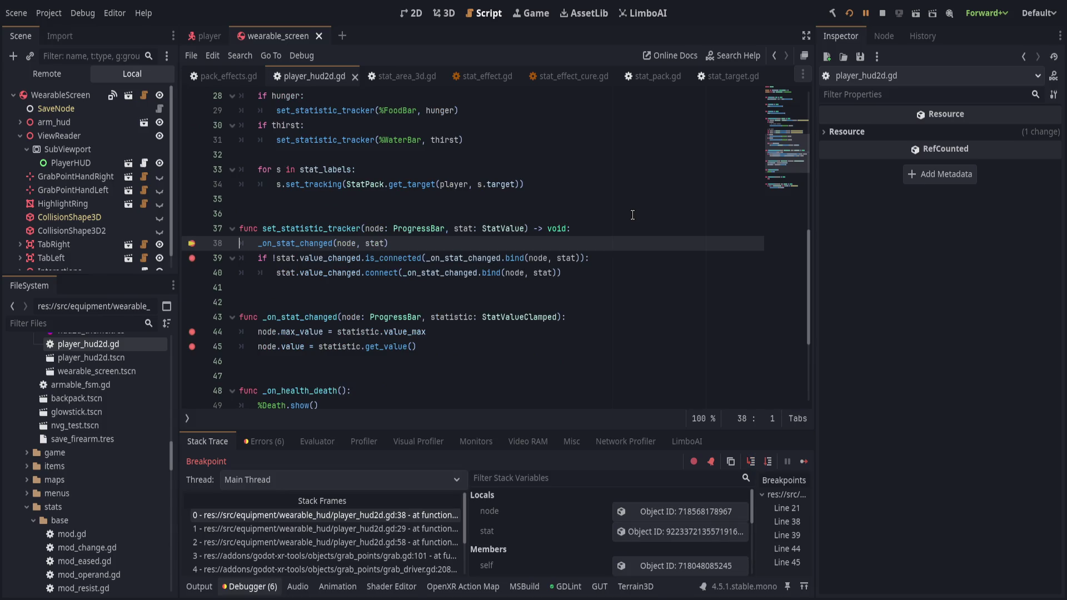
key("F11")
key("F11")
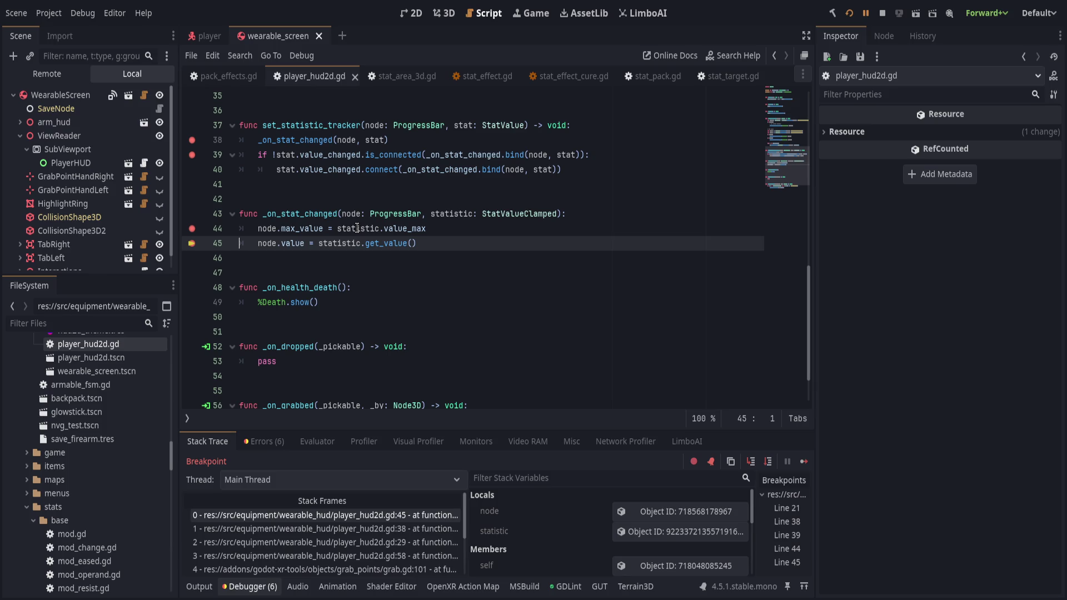
left_click(624, 532)
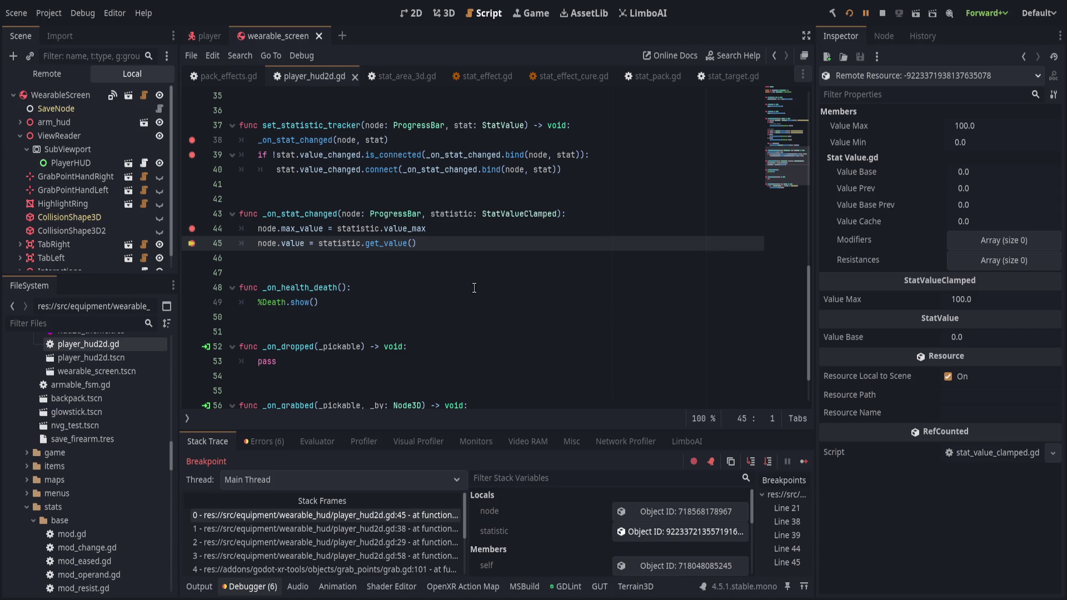
Step: Continue to the line 39 breakpoint and step into _on_stat_changed for the next stat
key("F12")
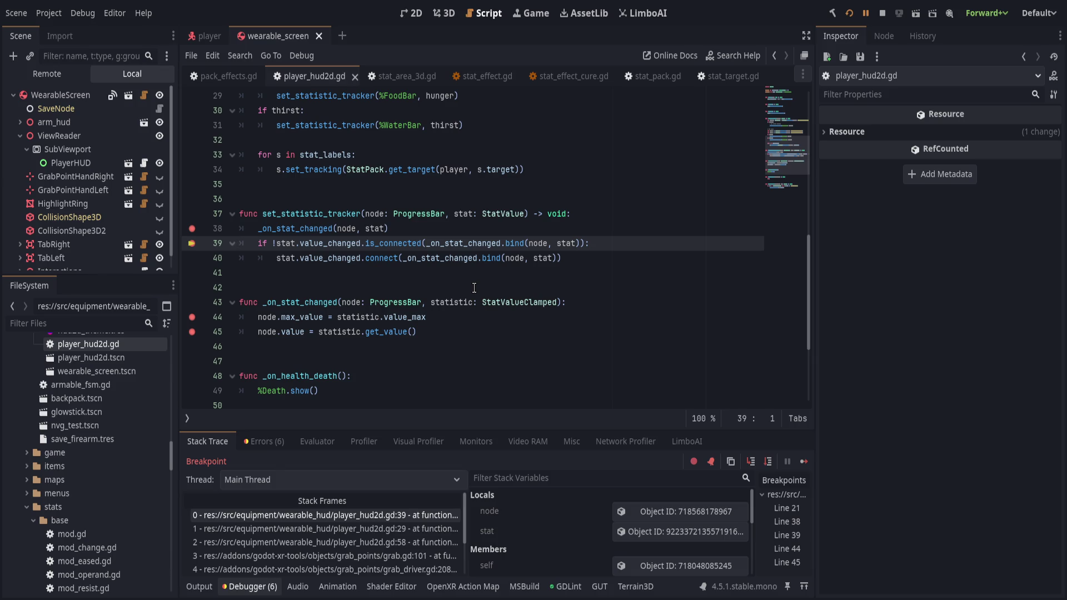
key("F10")
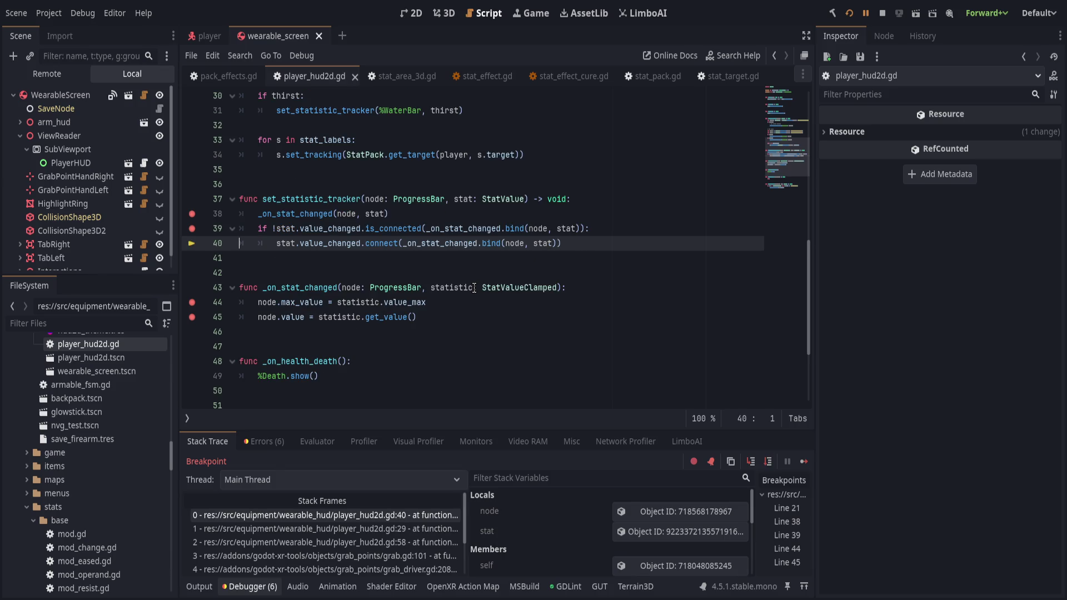
key("F10")
key("F10")
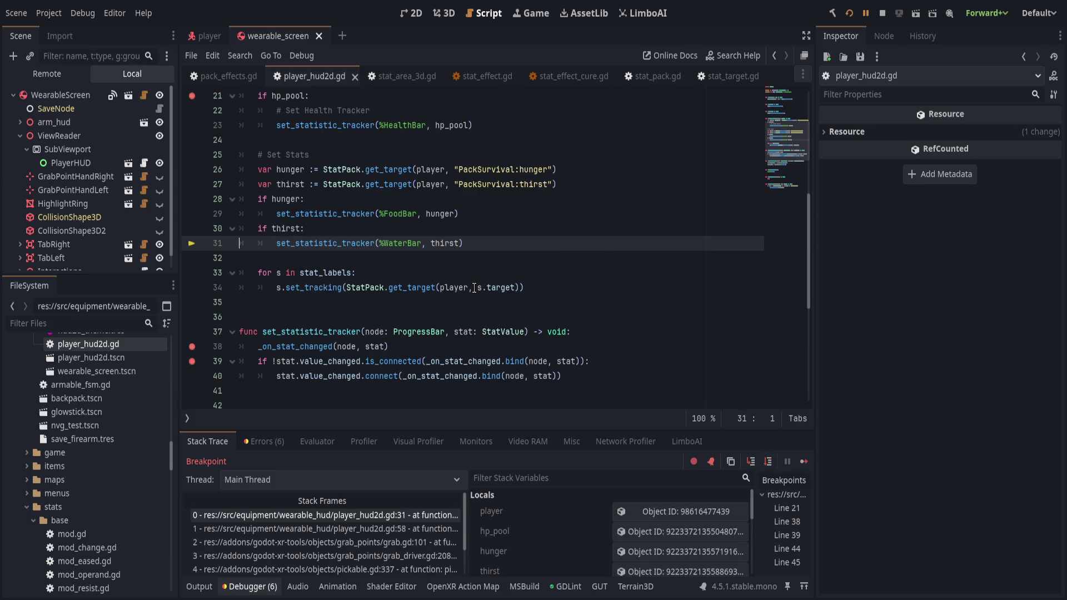
key("F11")
key("F11")
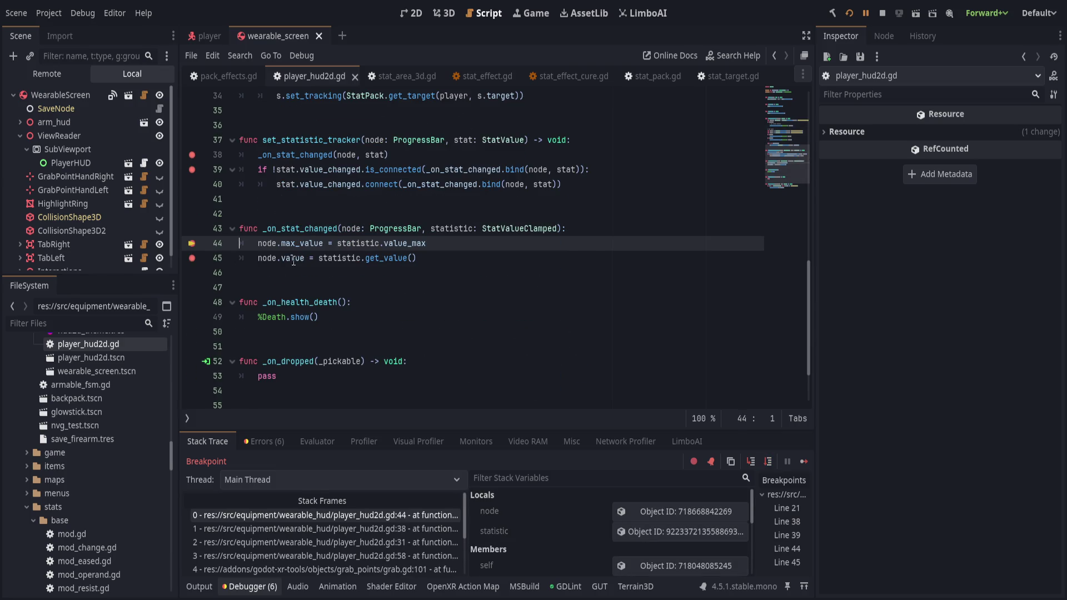
Step: Remove the breakpoints on lines 45, 44, 38, 39 and 21, stop debugging, and return to 3D view
left_click(82, 100)
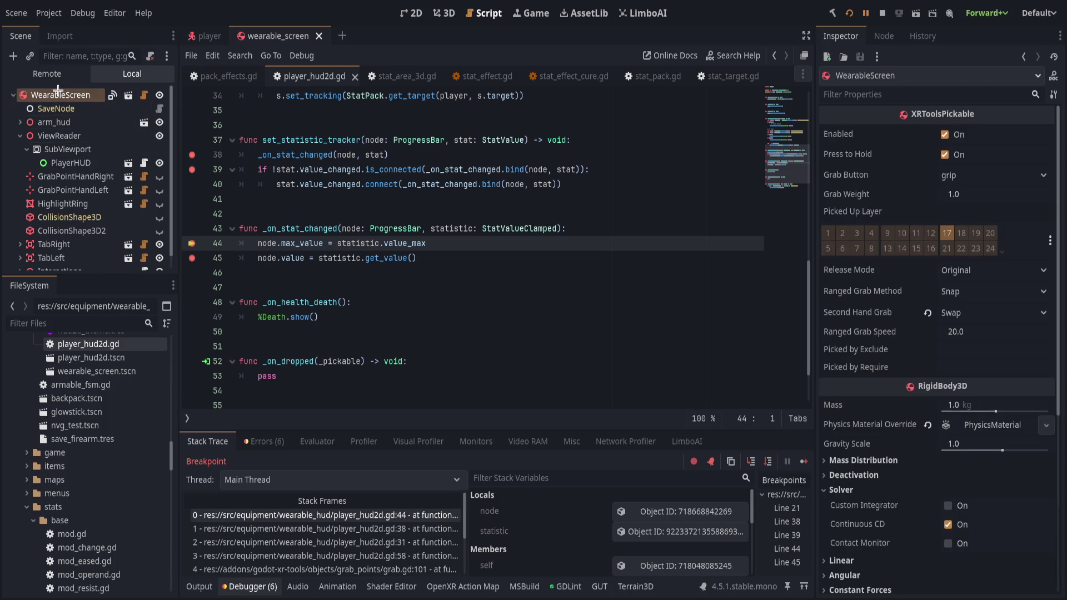
left_click(192, 257)
left_click(192, 244)
scroll(192, 248, "up", 4)
left_click(192, 361)
left_click(191, 346)
scroll(360, 343, "up", 6)
scroll(360, 343, "down", 2)
left_click(191, 271)
scroll(389, 326, "down", 10)
scroll(390, 325, "down", 7)
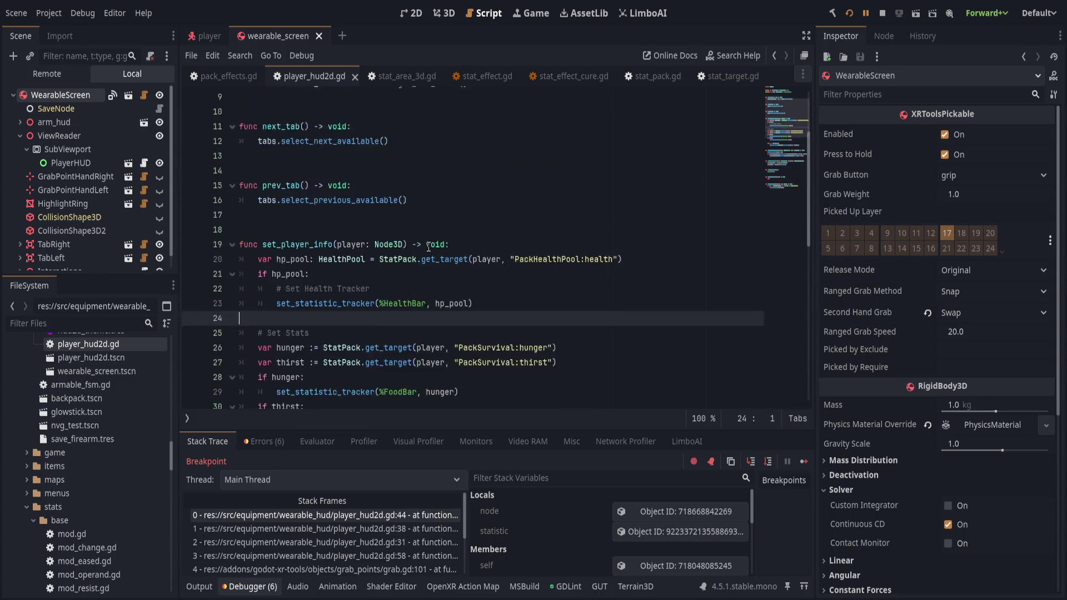
key("F8")
left_click(445, 13)
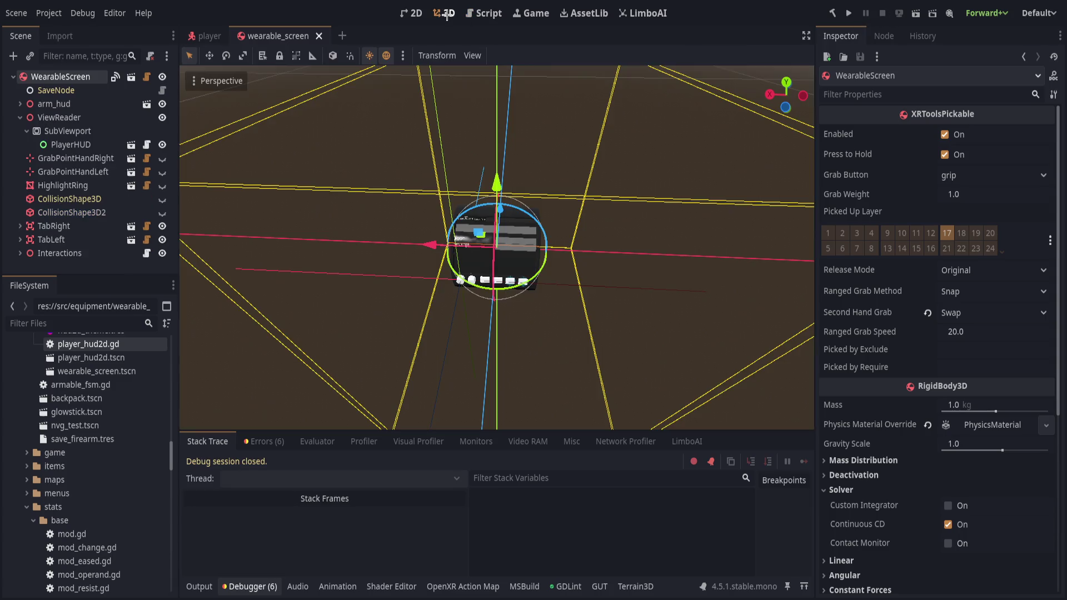
Step: Orbit the wearable screen view and open the PlayerHUD scene for editing
scroll(500, 239, "up", 5)
left_click(508, 239)
mouse_move(509, 239)
left_mouse_down()
mouse_move(552, 248)
mouse_move(466, 158)
mouse_move(561, 181)
left_mouse_up()
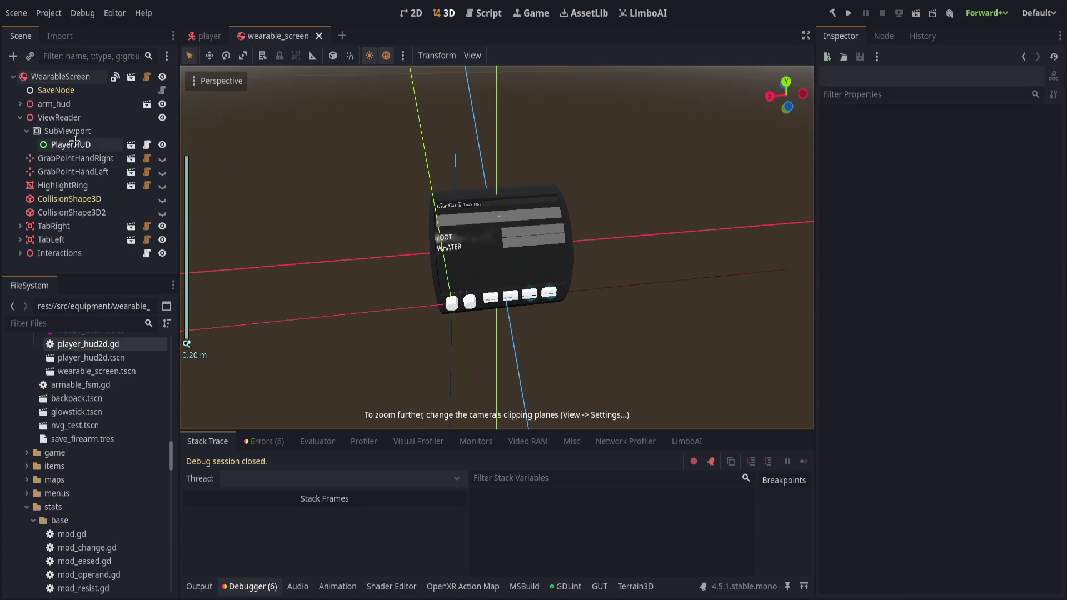
left_click(131, 144)
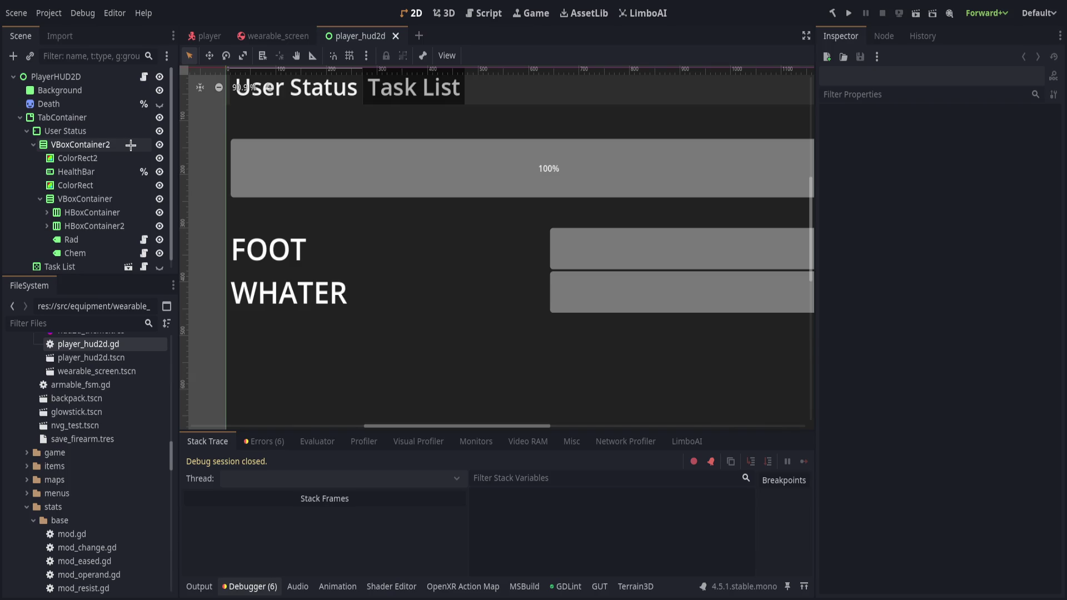
Step: Expand the TabContainer and User Status branches in the scene tree
left_click(20, 117)
scroll(350, 261, "down", 6)
scroll(478, 247, "up", 2)
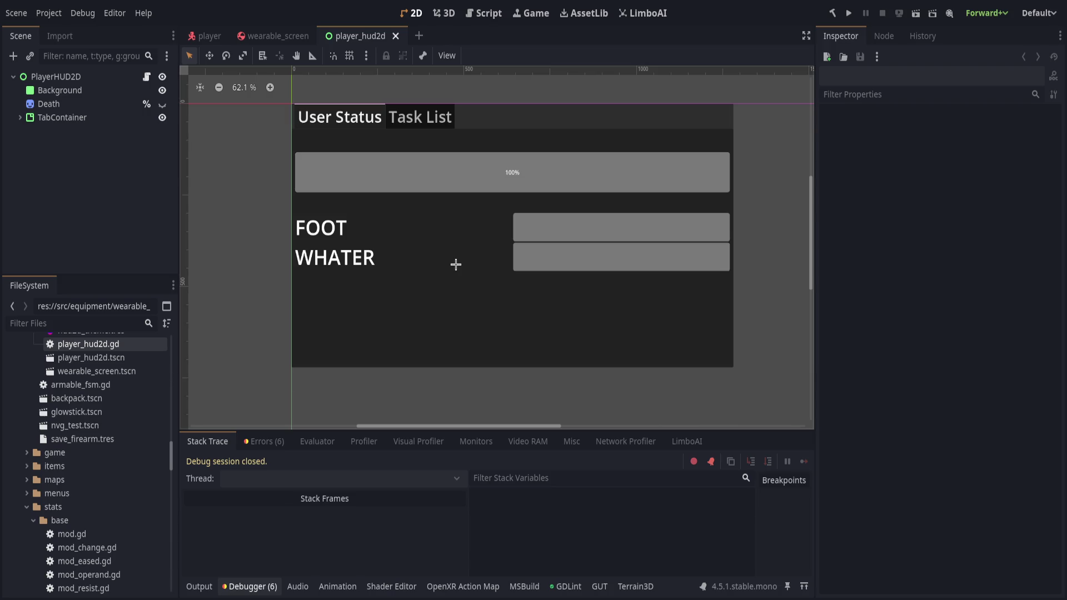
left_click(16, 116)
left_click(15, 115)
left_click(15, 116)
left_click(27, 130)
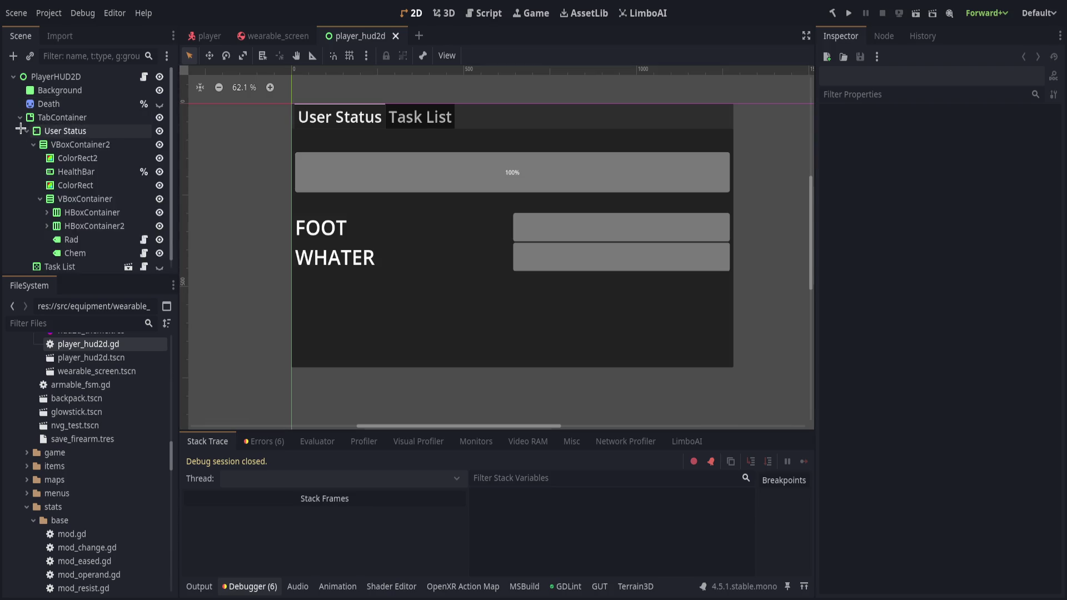
left_click(27, 130)
left_click(27, 130)
left_click(33, 145)
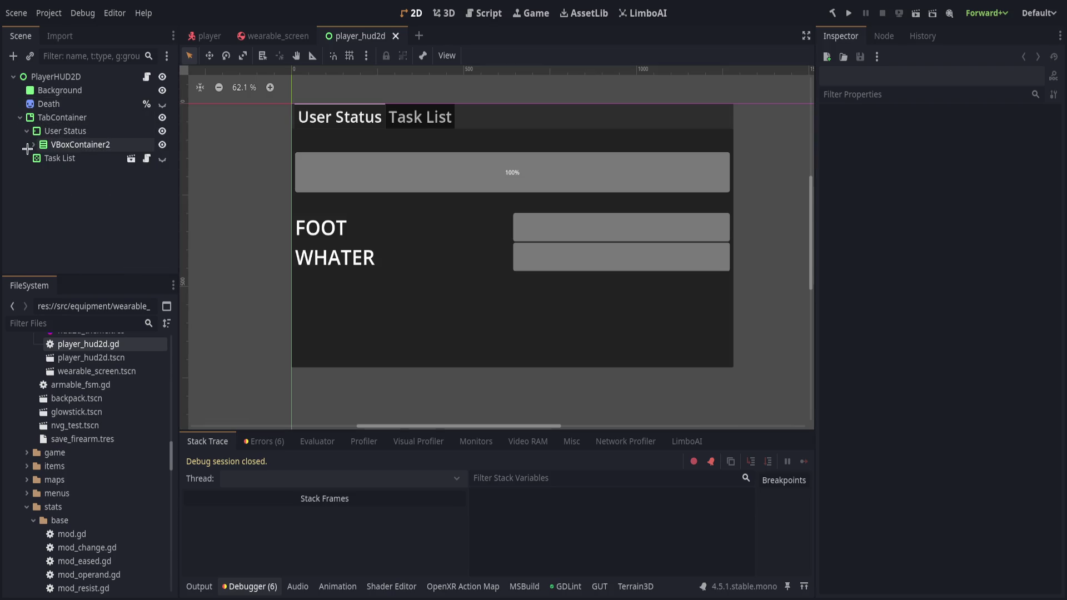
Step: Toggle the status panel's visibility and expand VBoxContainer2 to reveal Rad and Chem
left_click(161, 144)
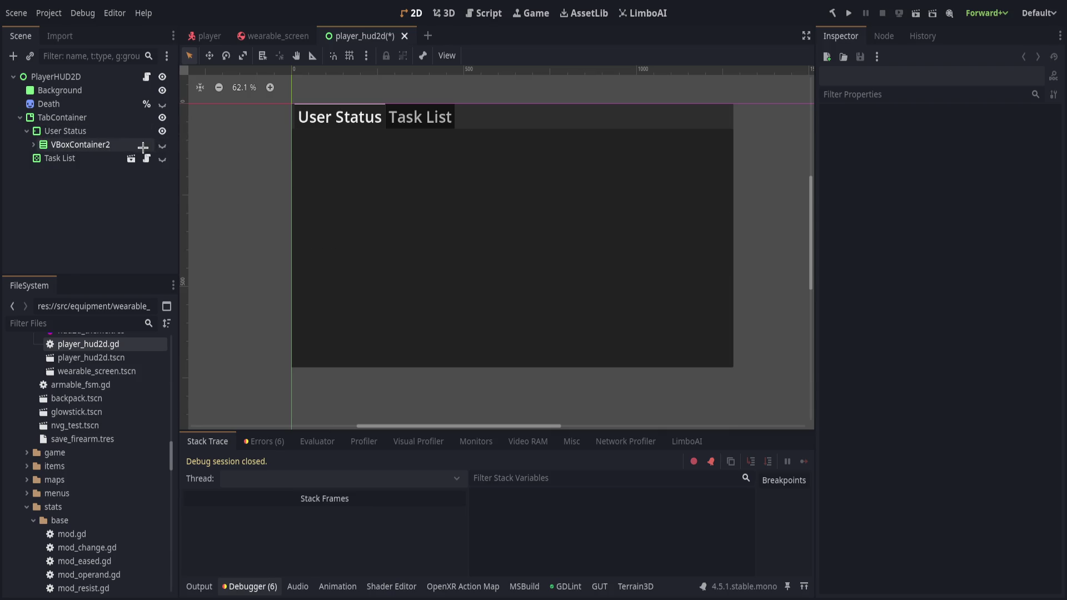
left_click(159, 144)
left_click(34, 145)
left_click(40, 199)
left_click(40, 199)
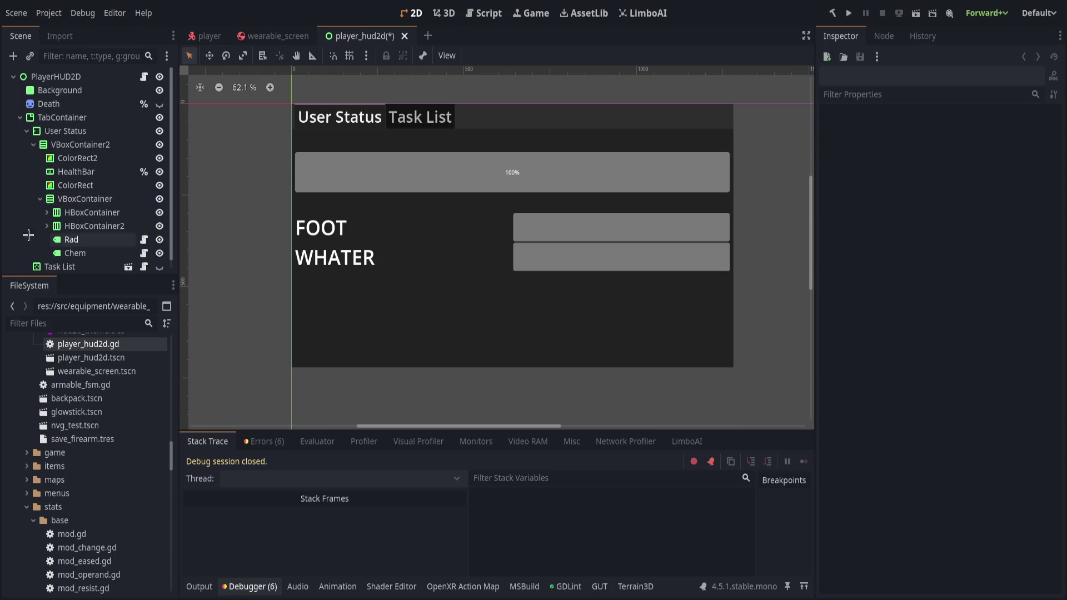
Step: Select the Rad label and open its built-in StatLabel script
left_click(71, 240)
left_click(75, 253)
left_click(78, 239)
left_click(88, 239)
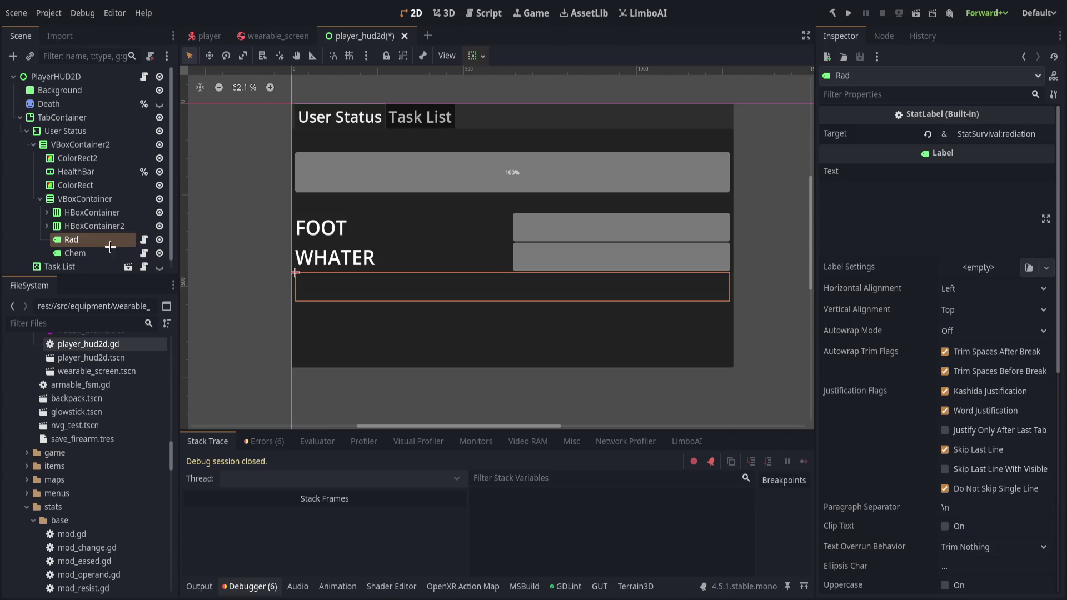
key("ctrl+F3")
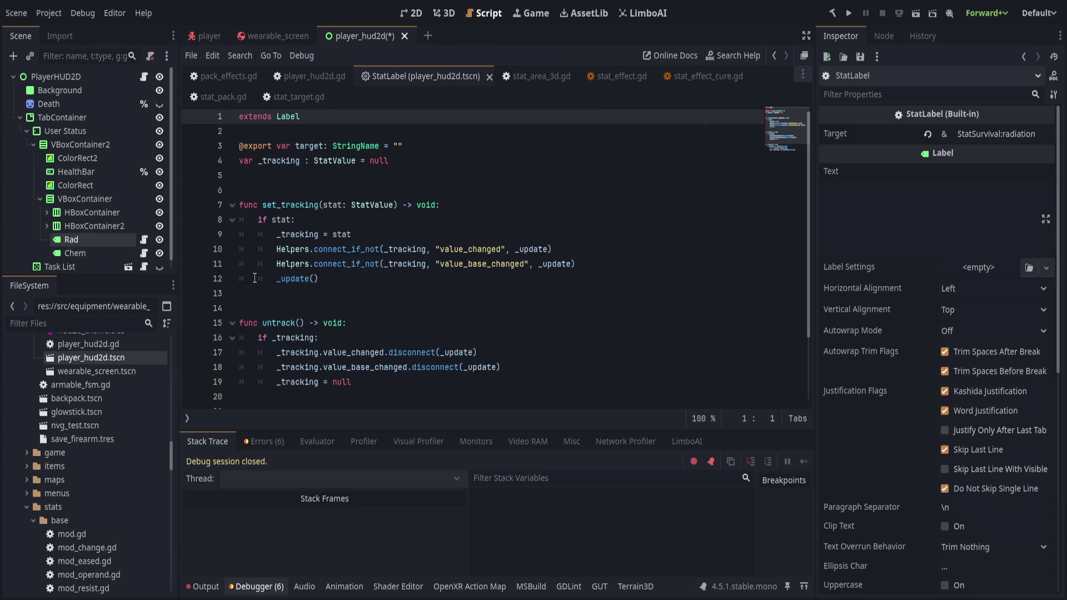
Step: Add a breakpoint on line 8, then go to the stat_labels loop on line 33 of player_hud2d.gd
scroll(420, 264, "down", 2)
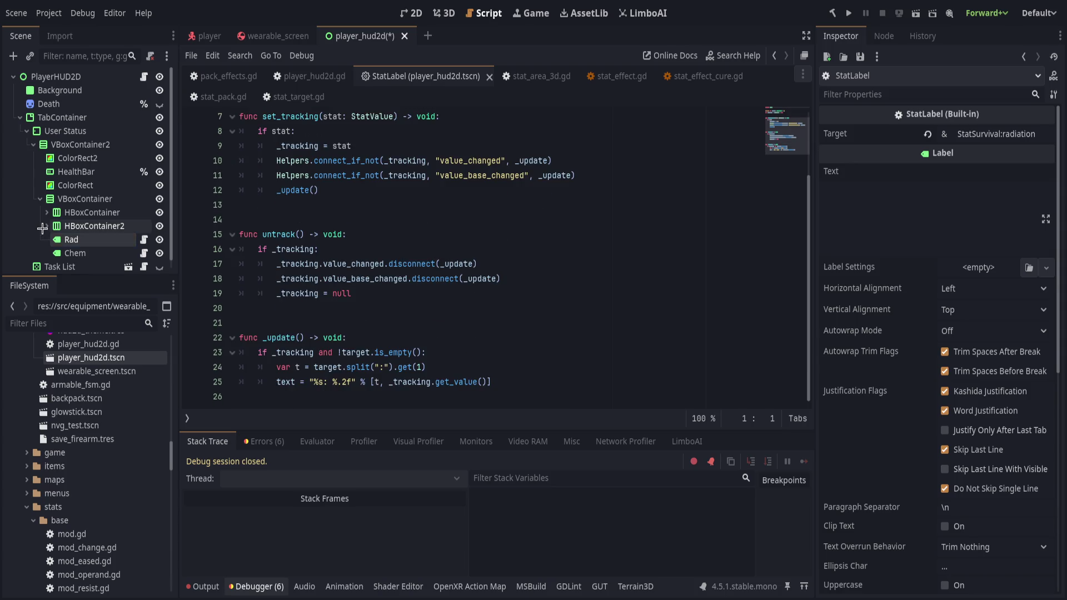
scroll(507, 230, "up", 1)
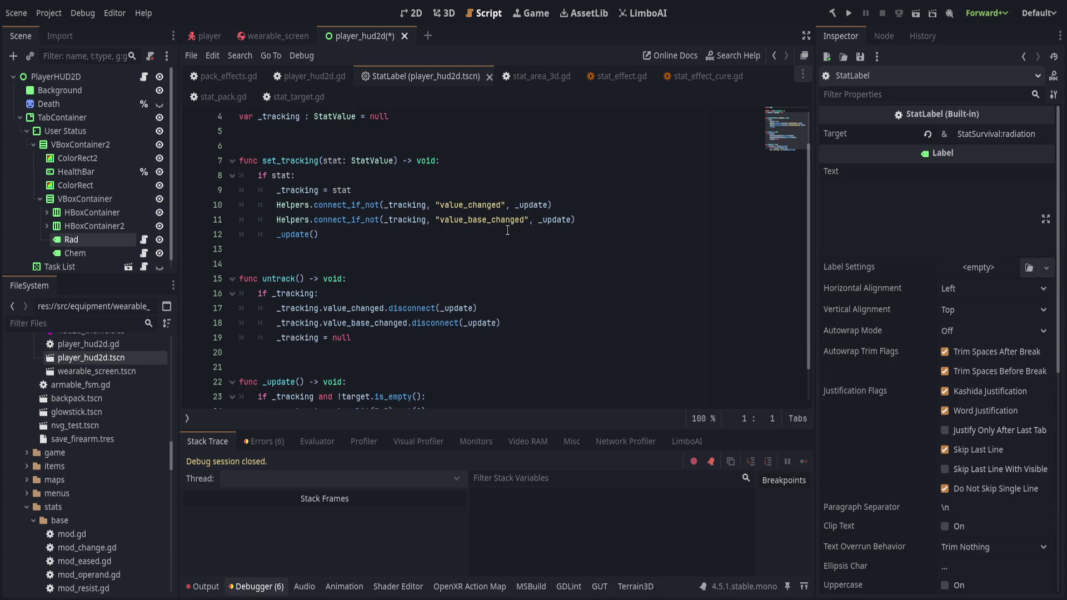
left_click(191, 175)
left_click(311, 76)
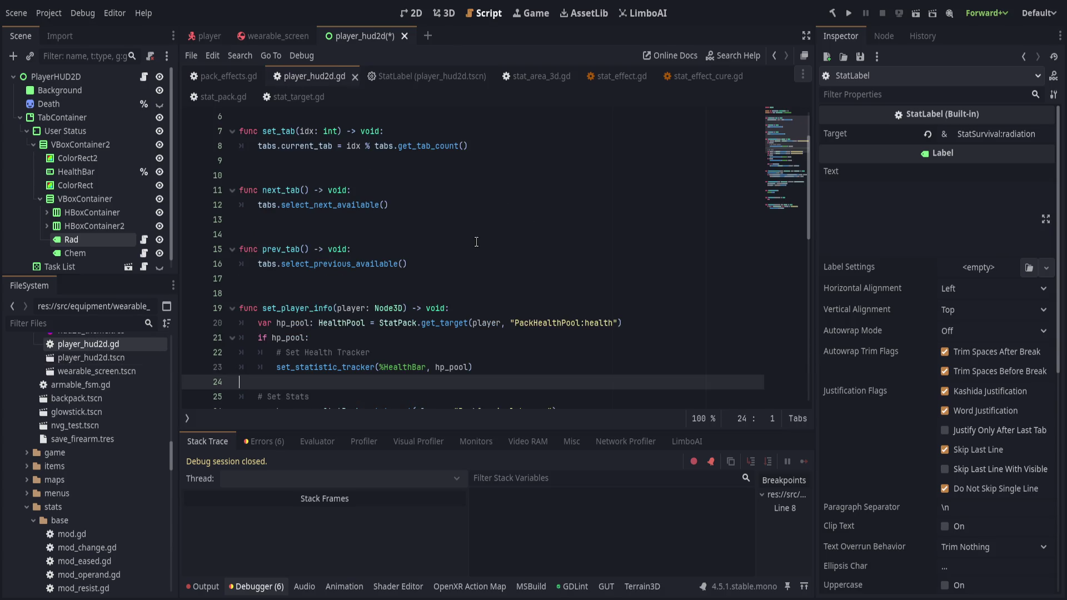
scroll(477, 243, "down", 4)
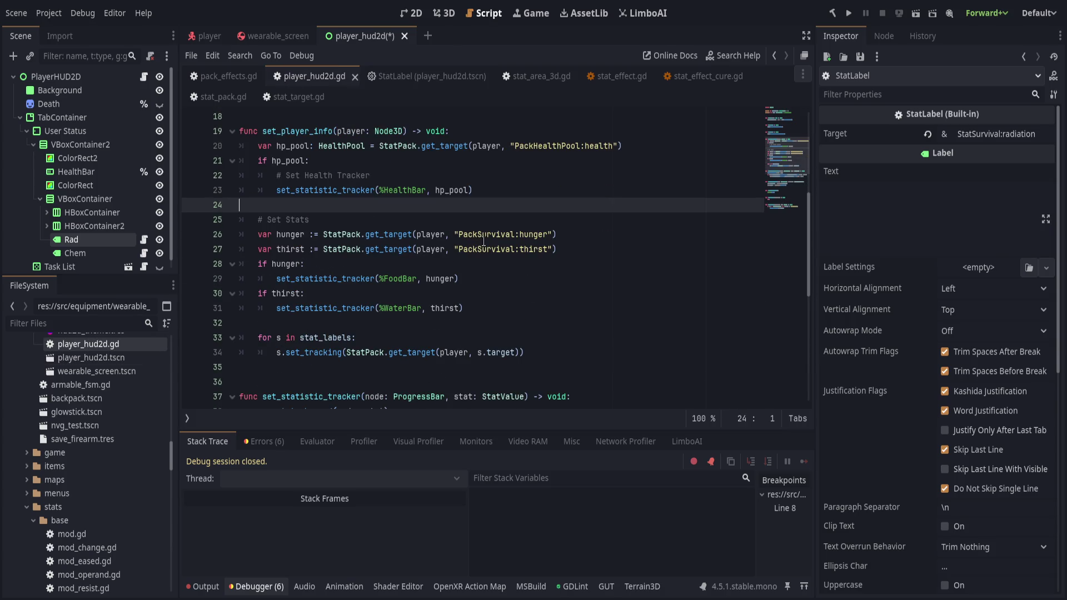
left_click(400, 338)
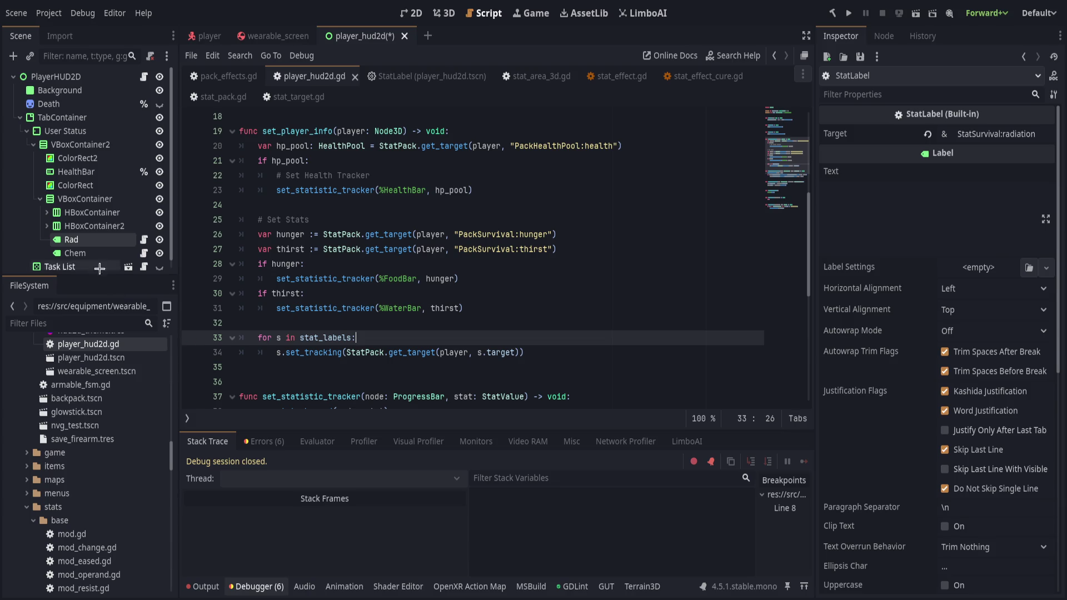
Step: Correct Rad's Target to PackSurvival:radiation and copy the PackSurvival prefix
mouse_move(952, 133)
left_mouse_down()
mouse_move(972, 133)
mouse_move(856, 132)
left_mouse_up()
key("BackSpace")
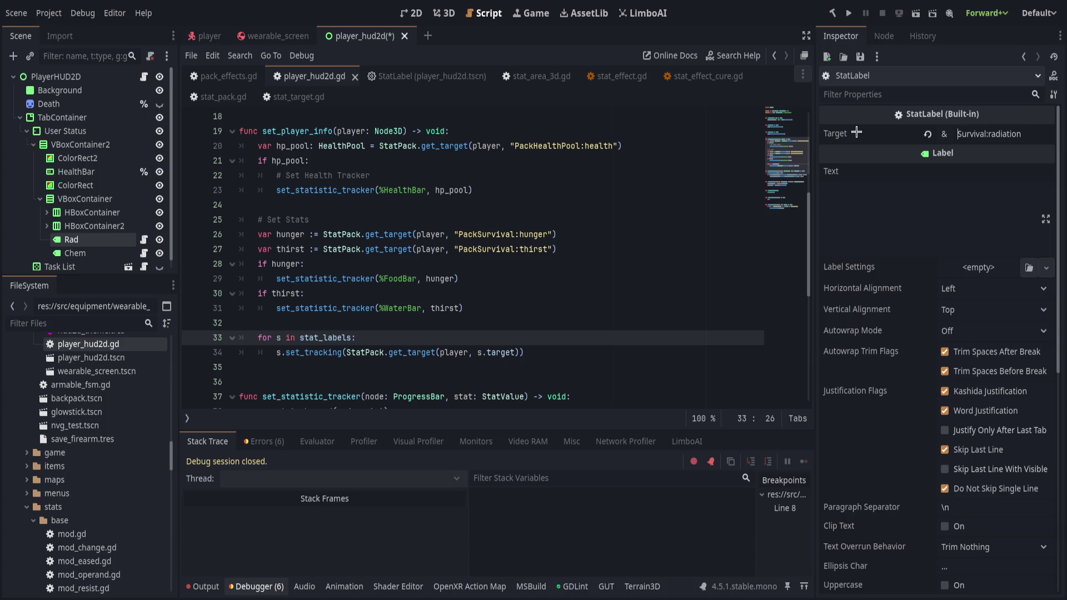
type("Pack")
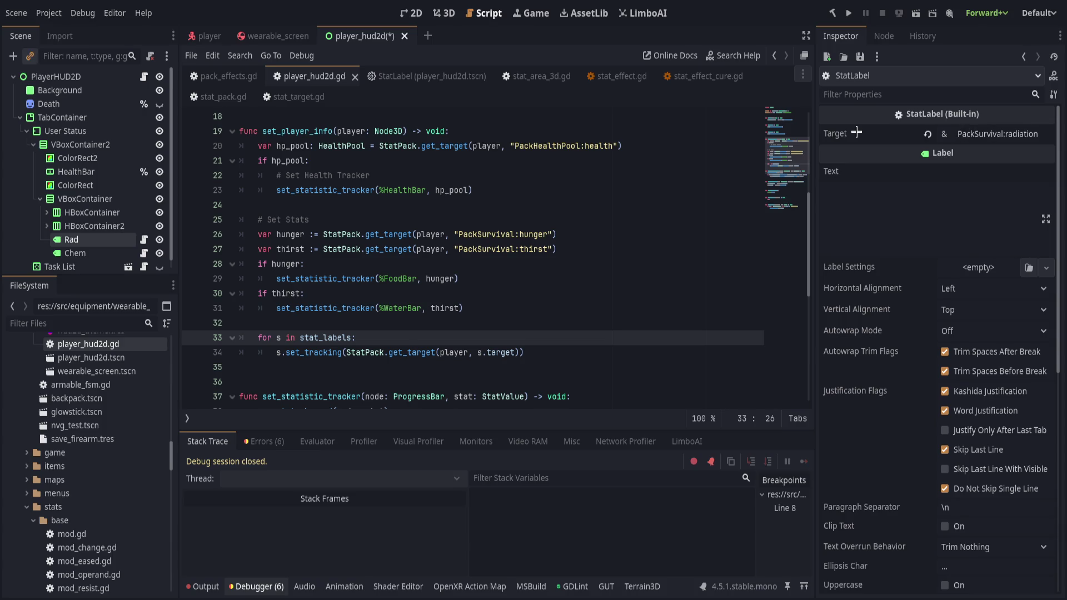
double_click(980, 134)
key("ctrl+c")
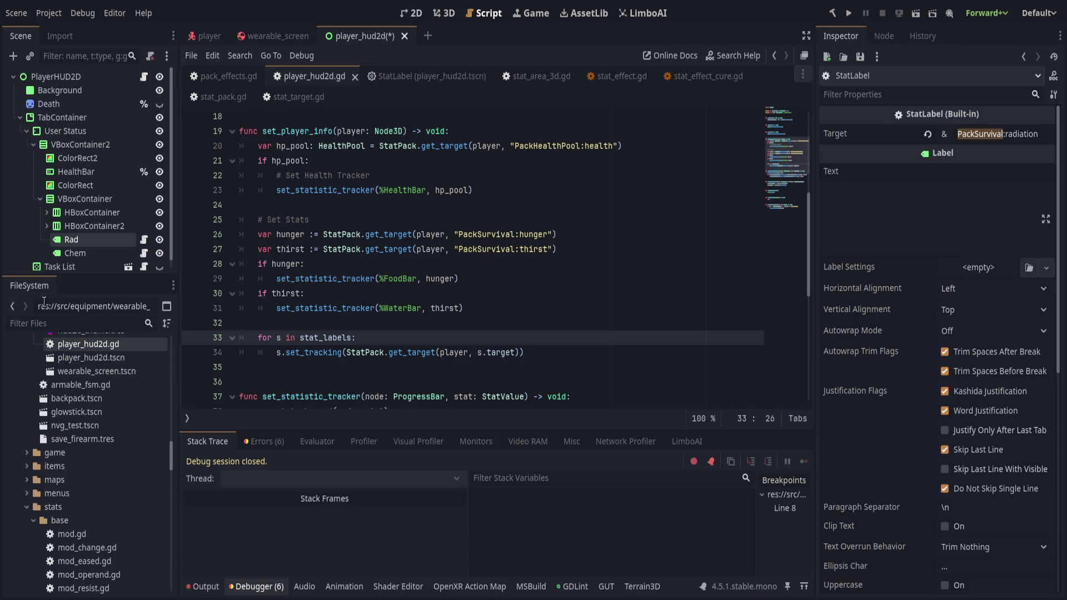
Step: Paste PackSurvival into Chem's Target to make PackSurvival:chemical, then save
left_click(74, 253)
double_click(976, 134)
key("ctrl+v")
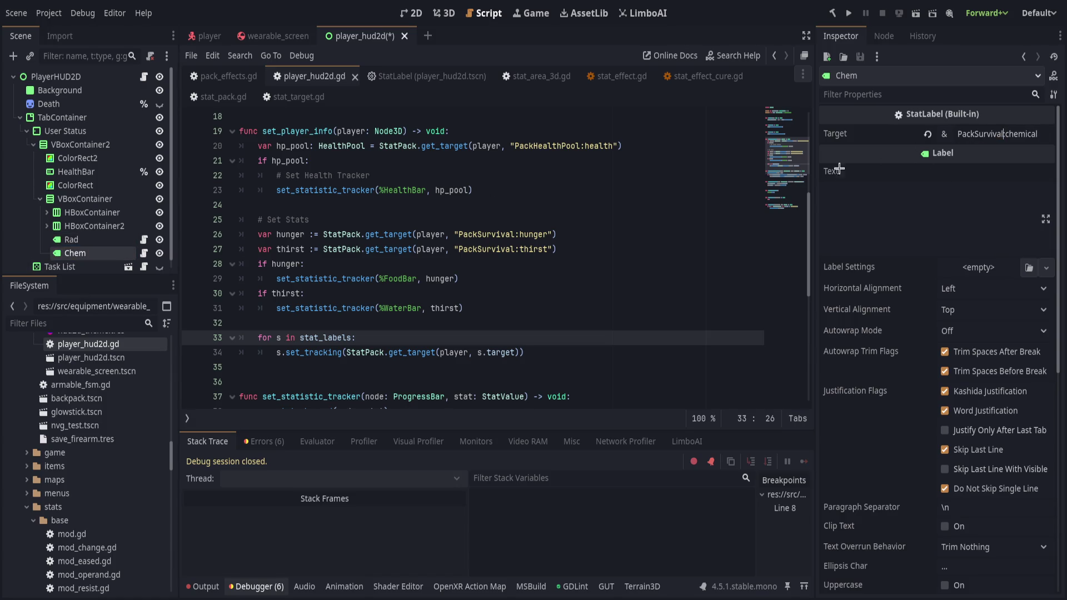
left_click(551, 220)
key("ctrl+s")
Step: Place the caret at the end of line 34 and duplicate the Chem label into Chem2
scroll(589, 230, "down", 1)
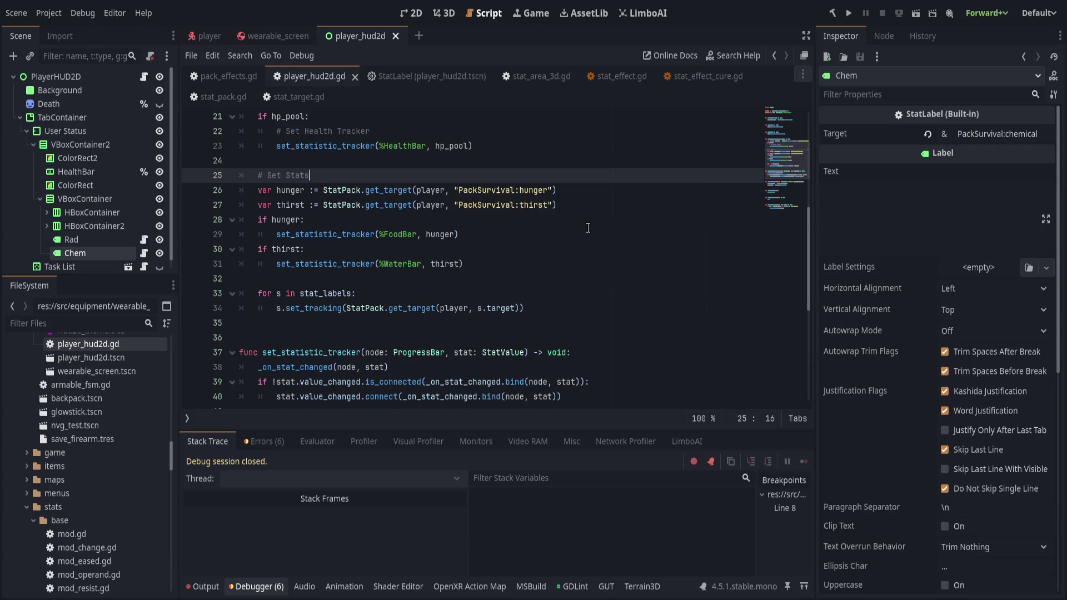
left_click(614, 306)
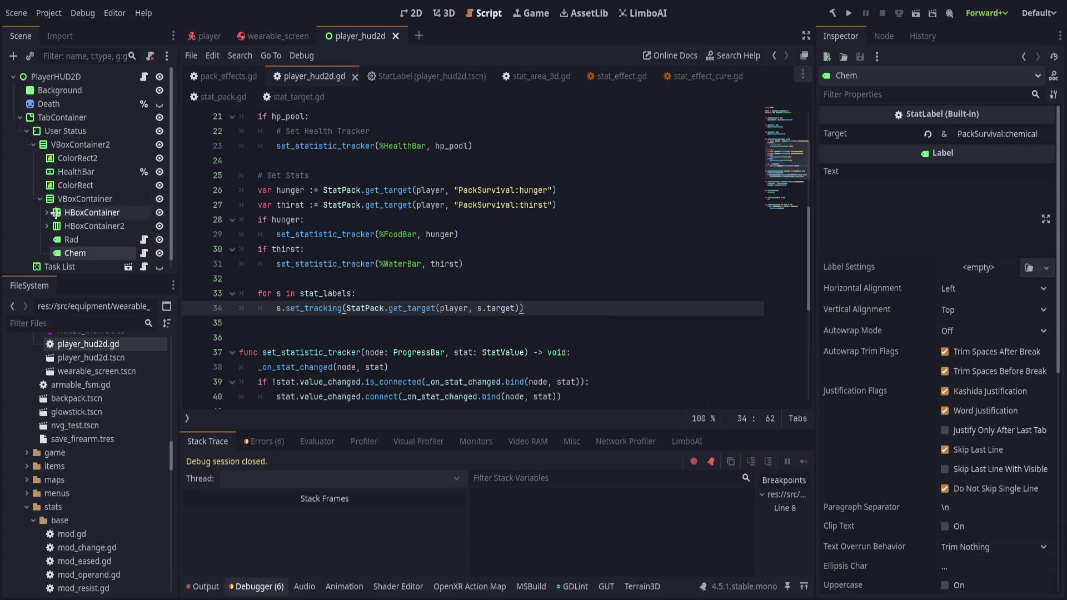
scroll(58, 208, "down", 1)
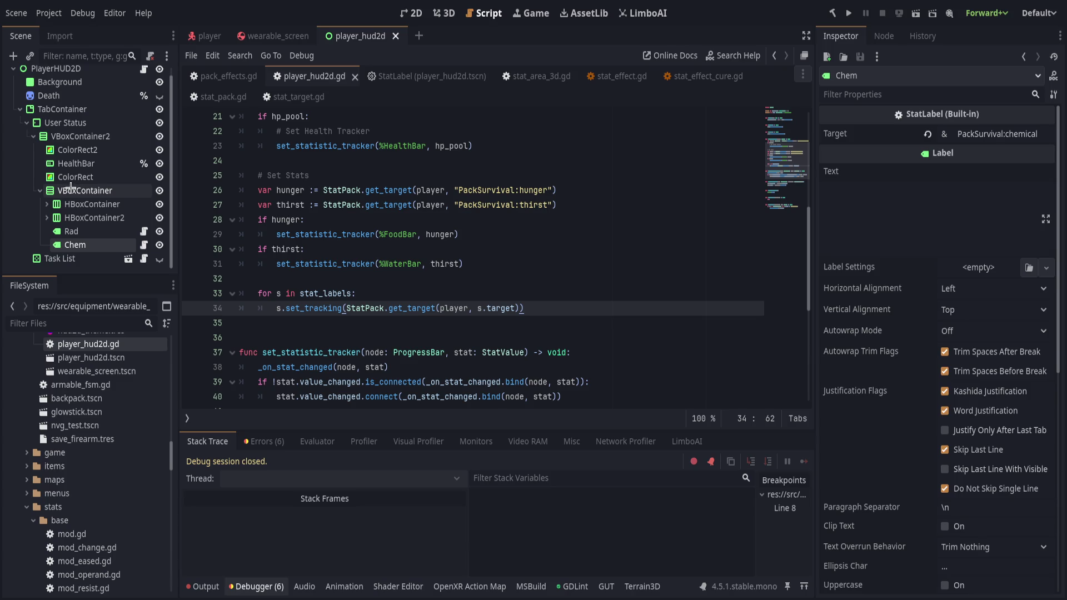
key("ctrl+d")
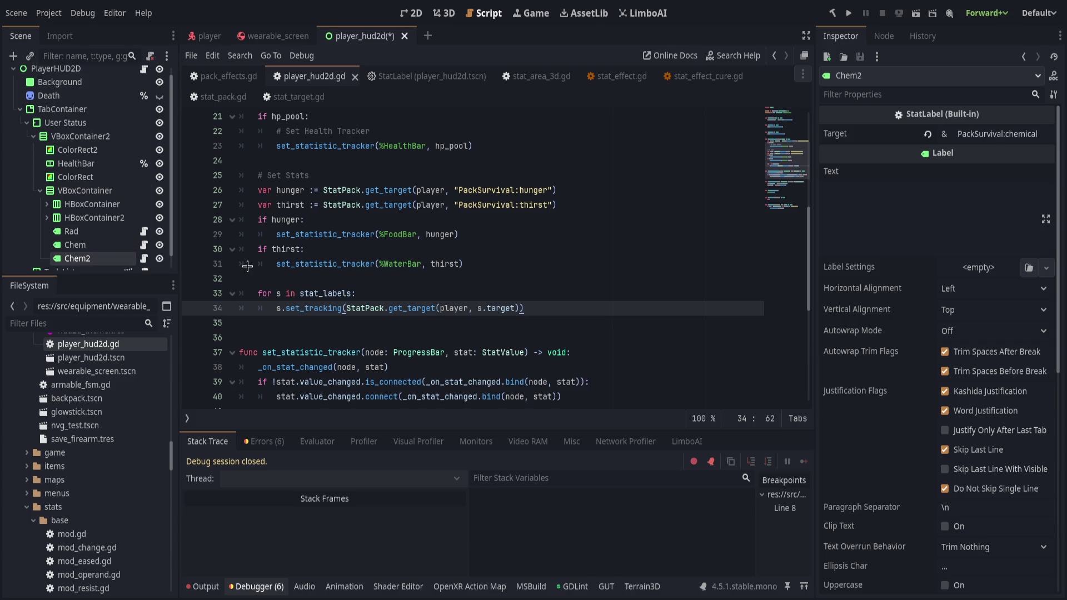
Step: Rename the Chem2 copy to HP and duplicate it into an HPBody label
key("F2")
type("HP")
key("Return")
key("ctrl+d")
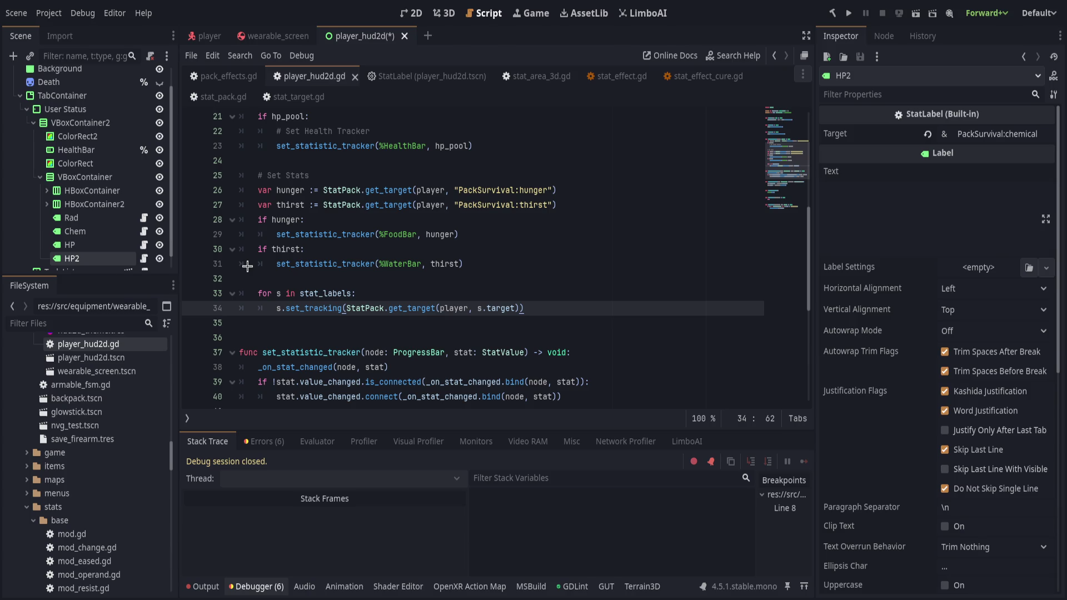
key("ctrl+z")
Step: Set HP's Target to PackHealth:parts and open the built-in StatLabel script
key("ctrl+a")
type("PackHealth:")
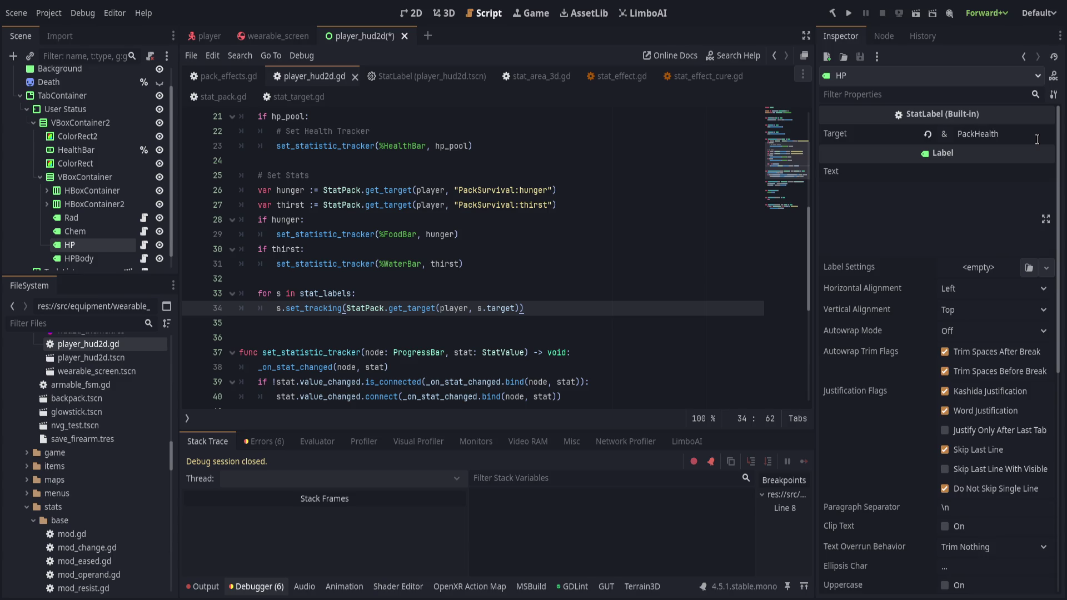
type("parts")
key("Return")
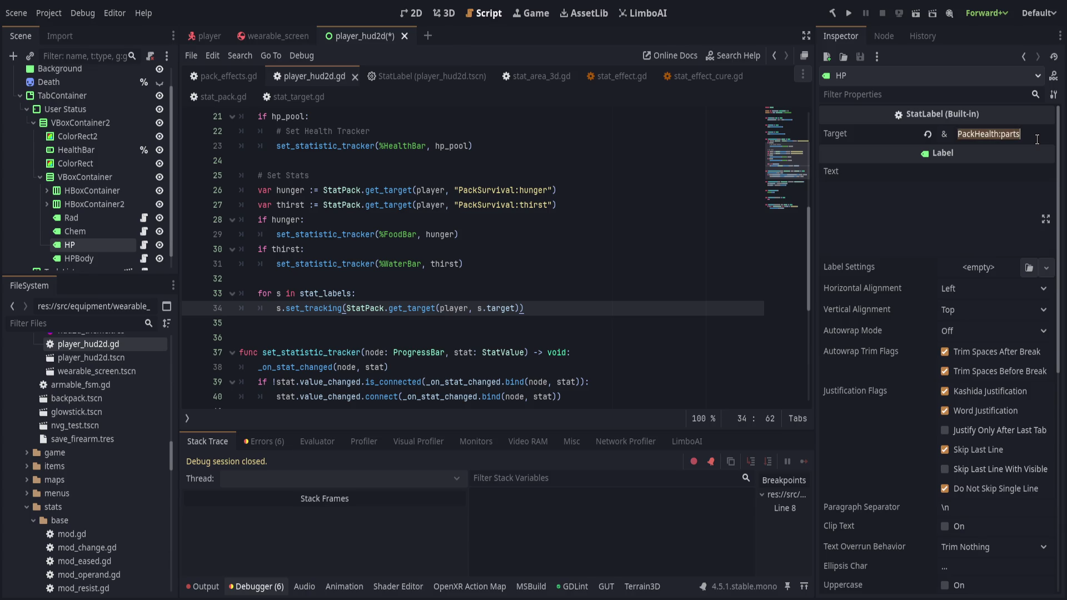
left_click(1037, 140)
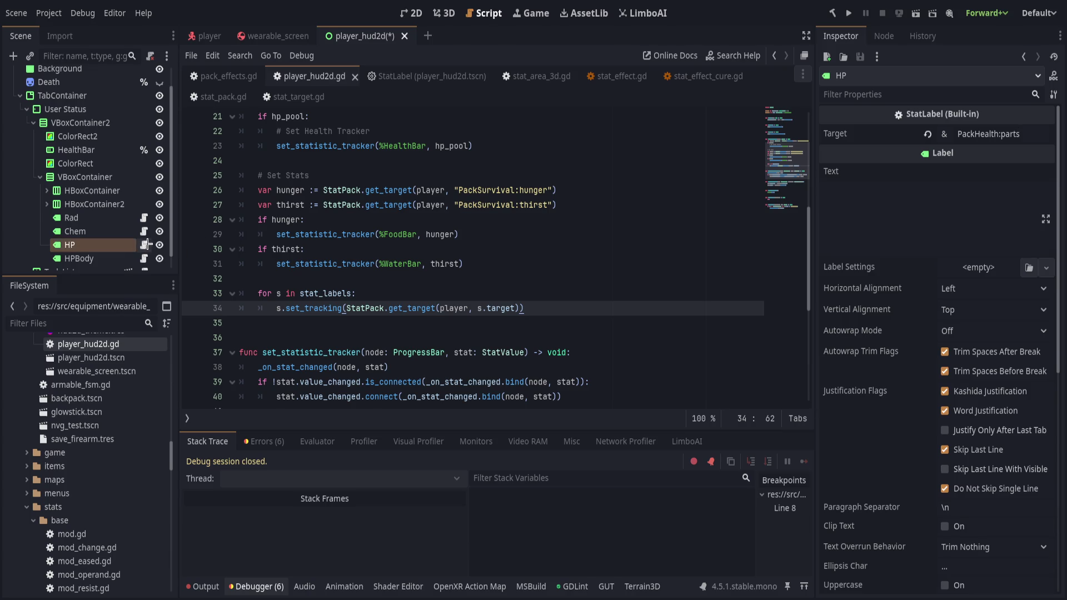
left_click(144, 245)
key("Down")
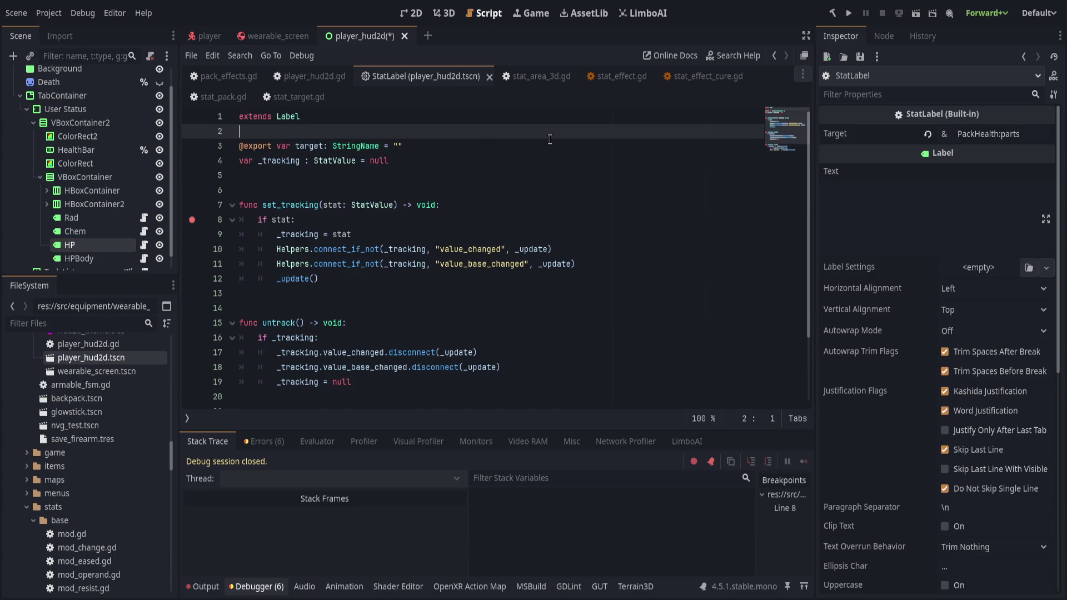
left_click(550, 143)
key("Return")
type("@export v")
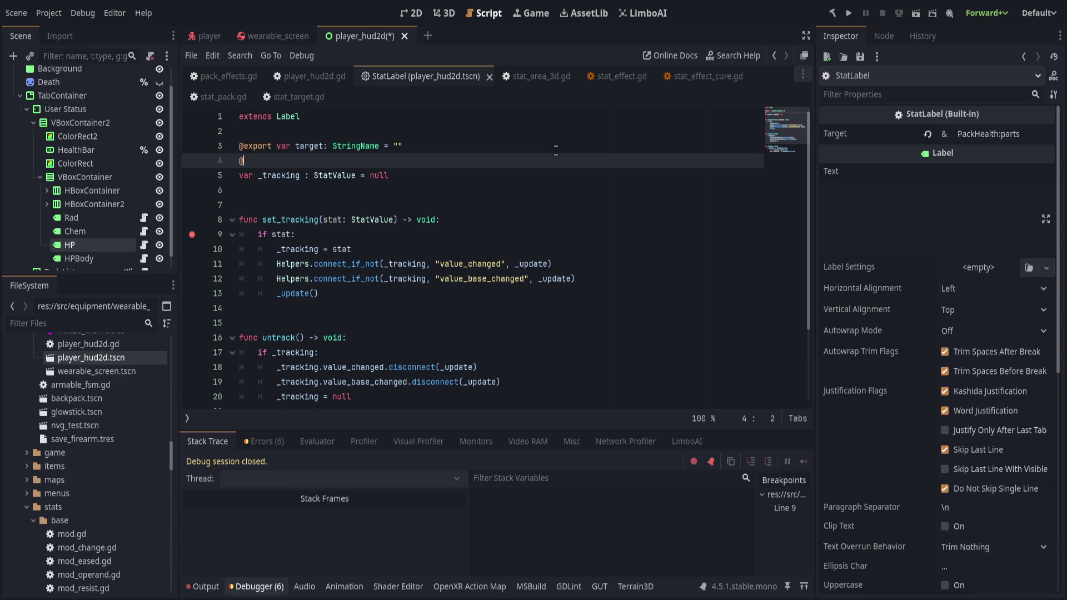
type("ar subtarget: String")
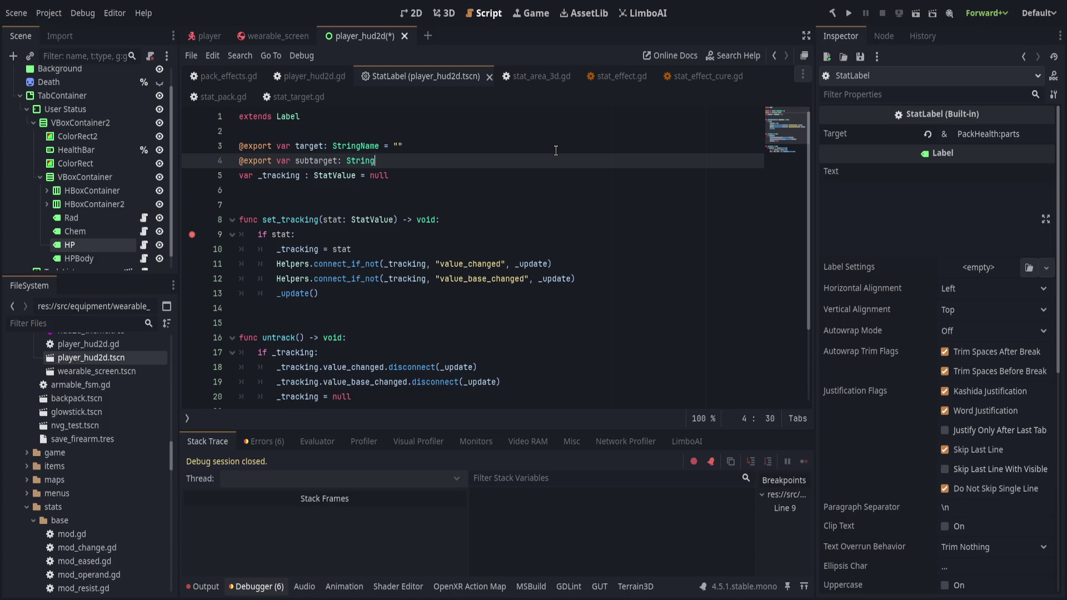
type("Name ")
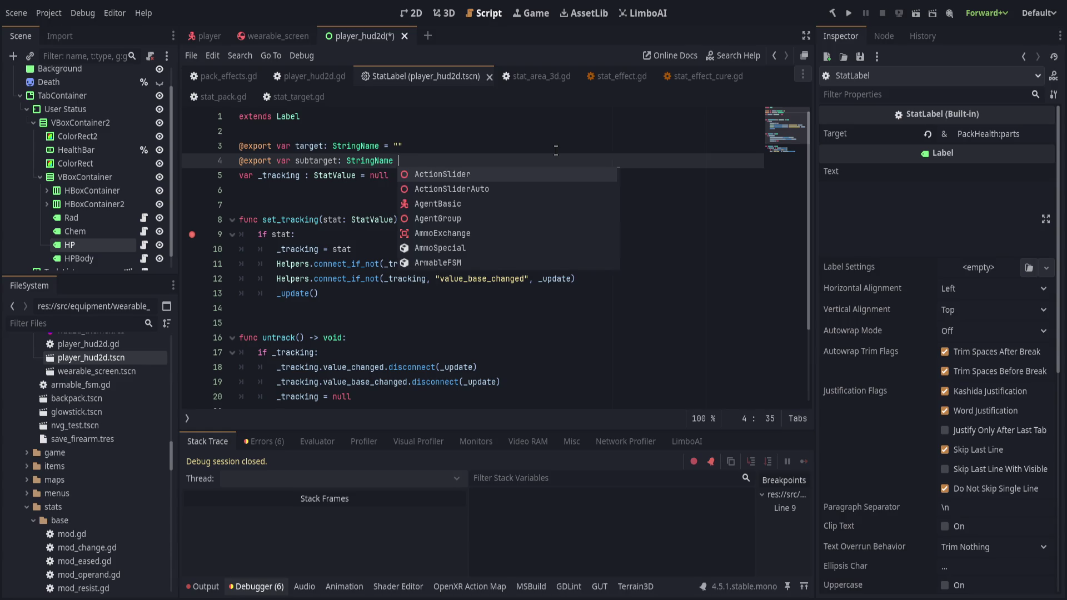
type("= \"\"")
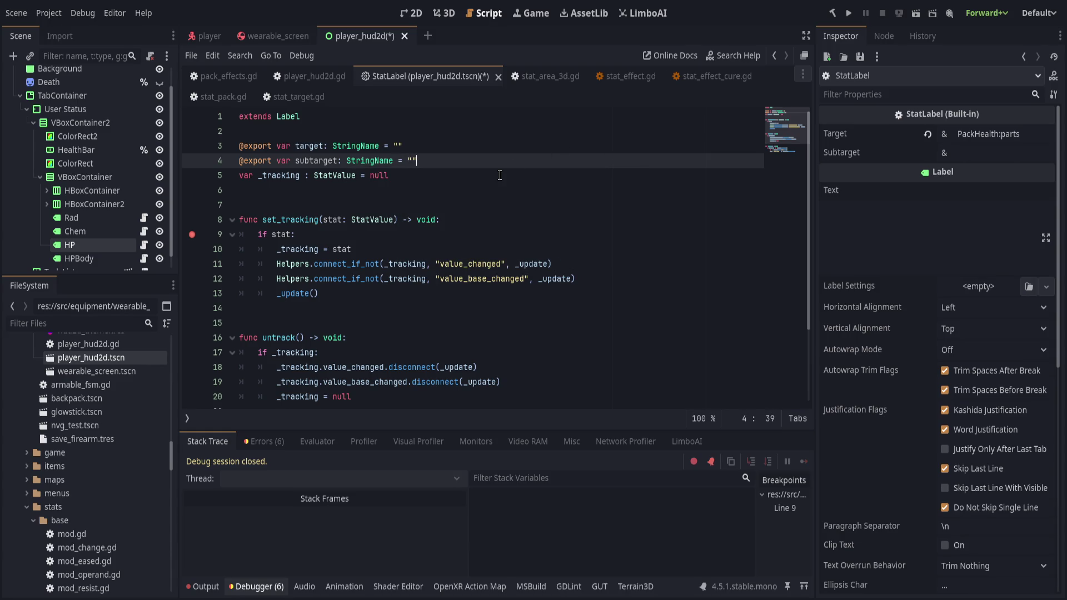
key("ctrl+s")
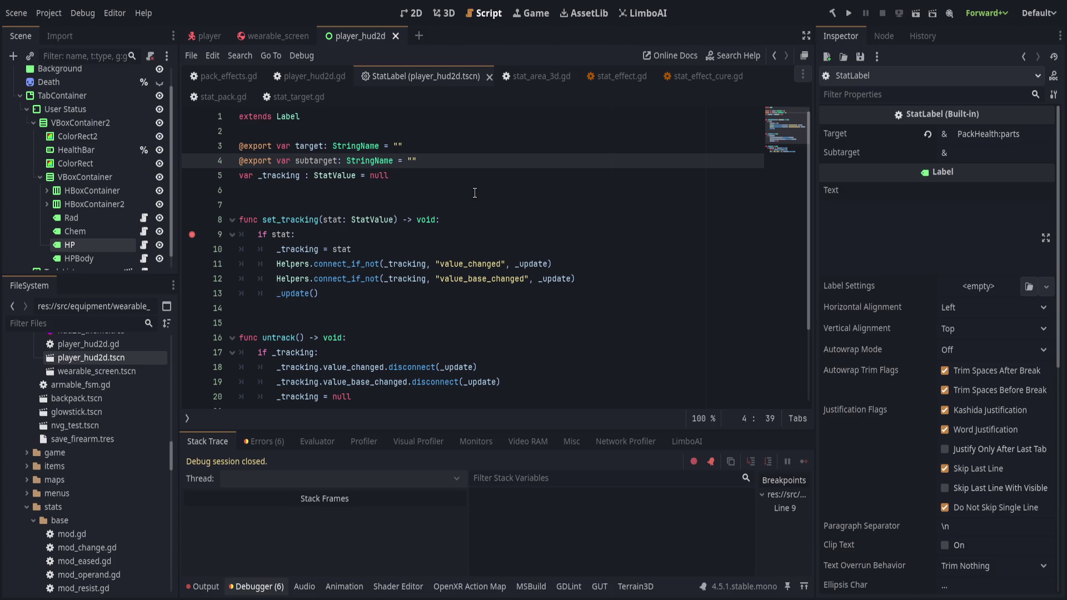
Step: Edit HP's Subtarget and re-enter parts in its Target value
left_click(1005, 155)
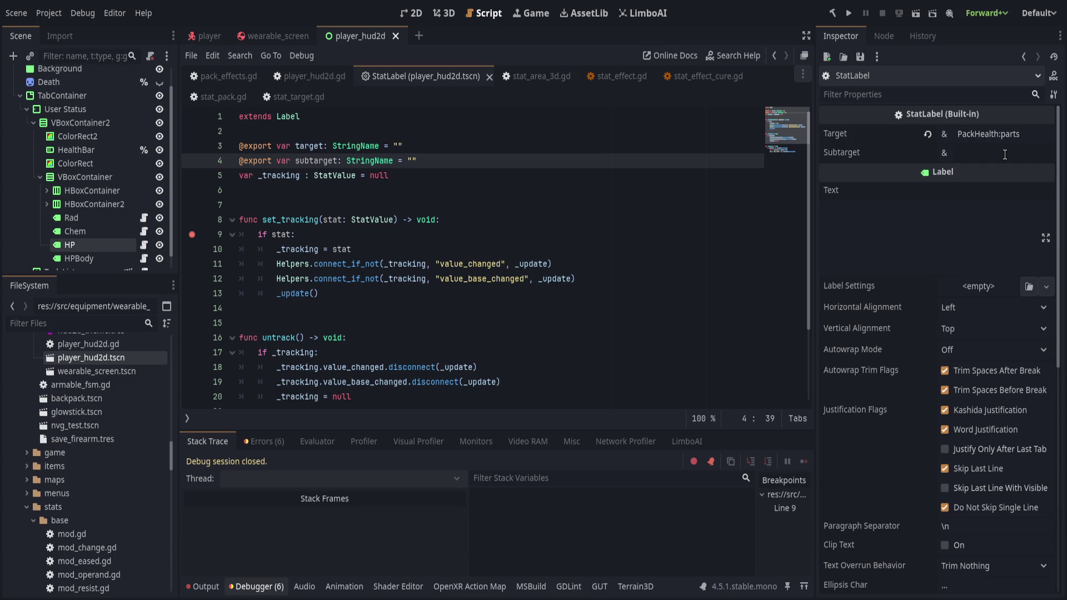
left_click(1036, 130)
key("BackSpace")
key("BackSpace")
key("BackSpace")
key("BackSpace")
key("BackSpace")
type("parts")
double_click(300, 161)
type("member")
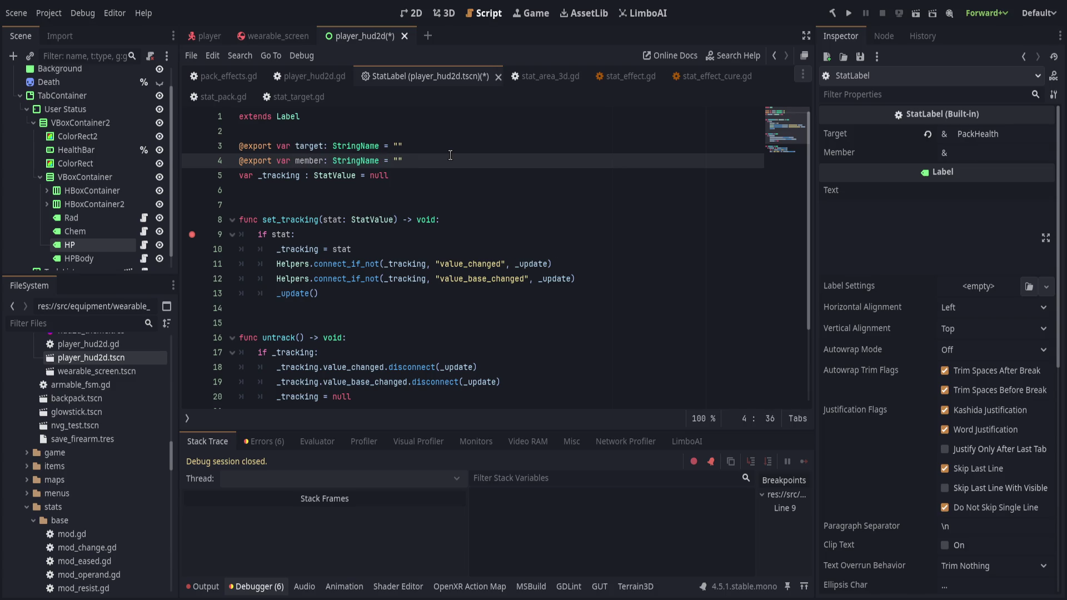
type("1")
left_click(482, 161)
key("Return")
type("@export ")
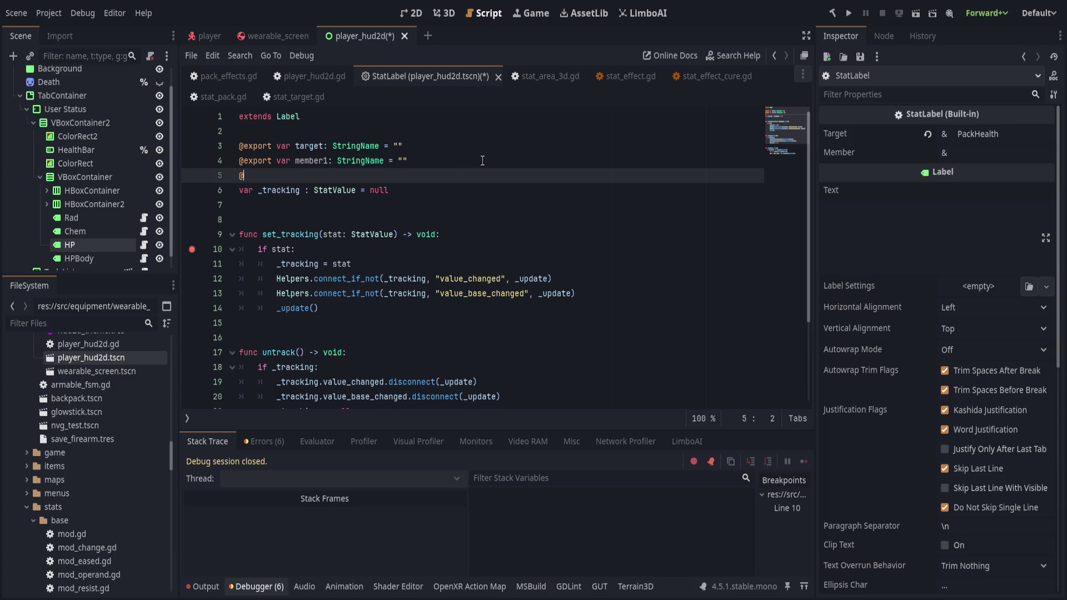
type("var member2")
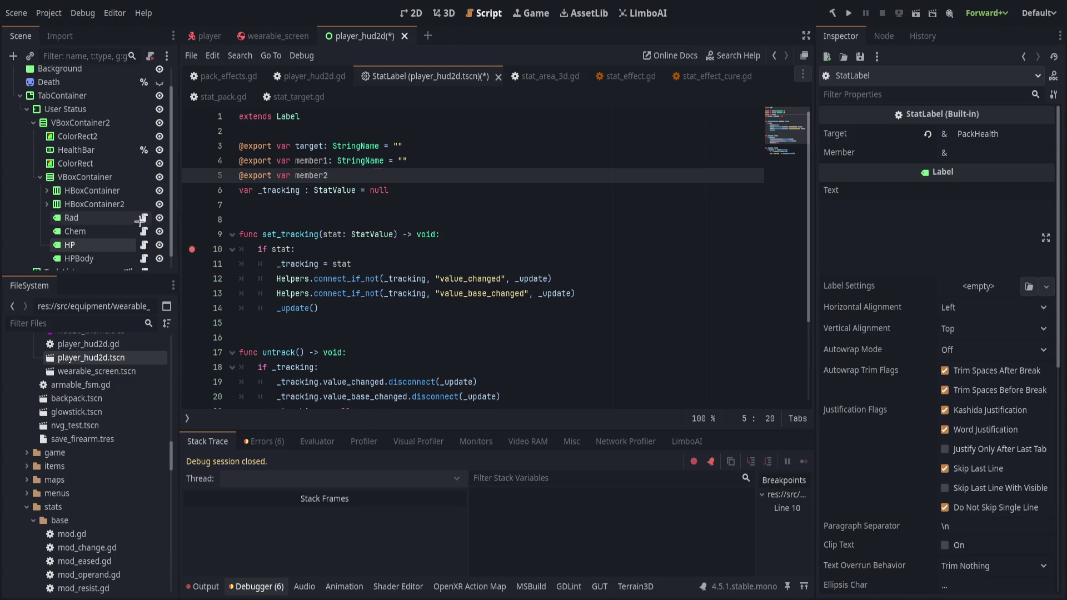
left_click(464, 114)
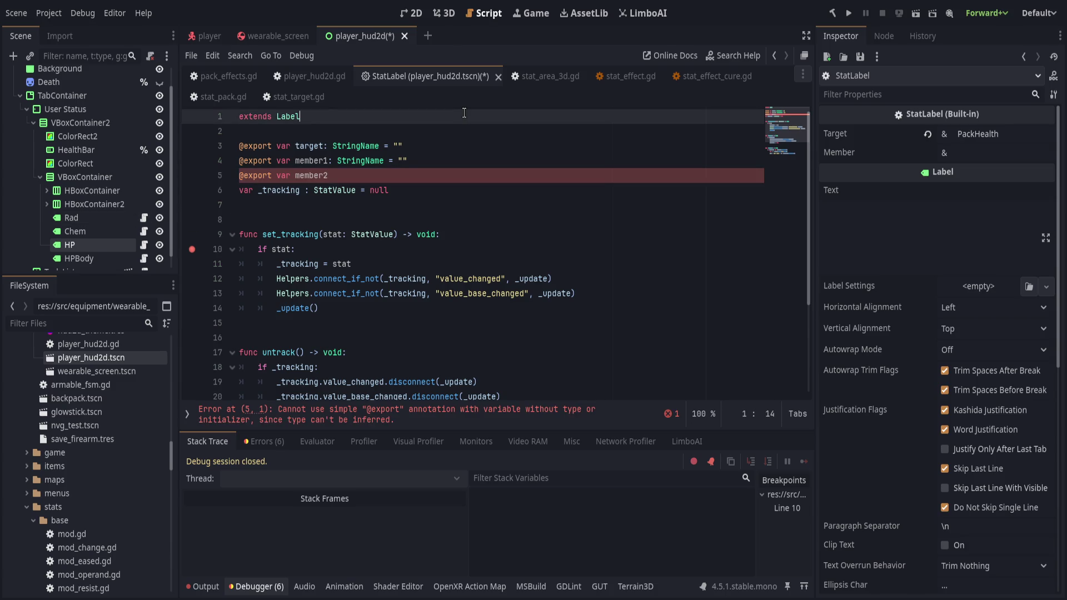
key("Home")
type("class_name ")
type("StatLabel")
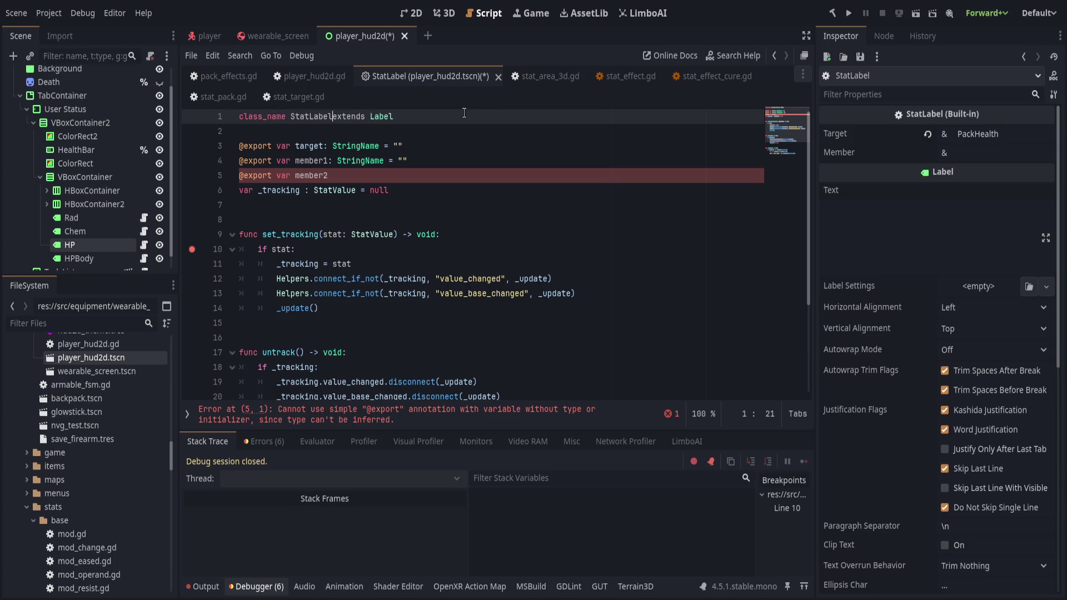
Step: Delete the member1 and member2 lines and save the built-in script as stat_label.gd
left_click(389, 176)
key("ctrl+shift+k")
key("ctrl+shift+k")
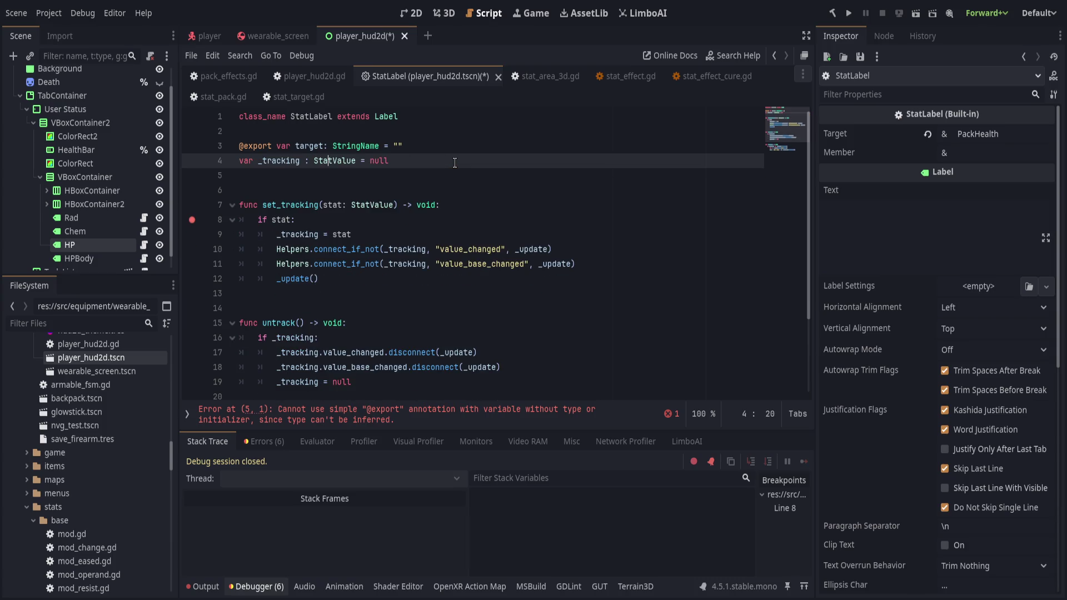
left_click(393, 184)
key("ctrl+s")
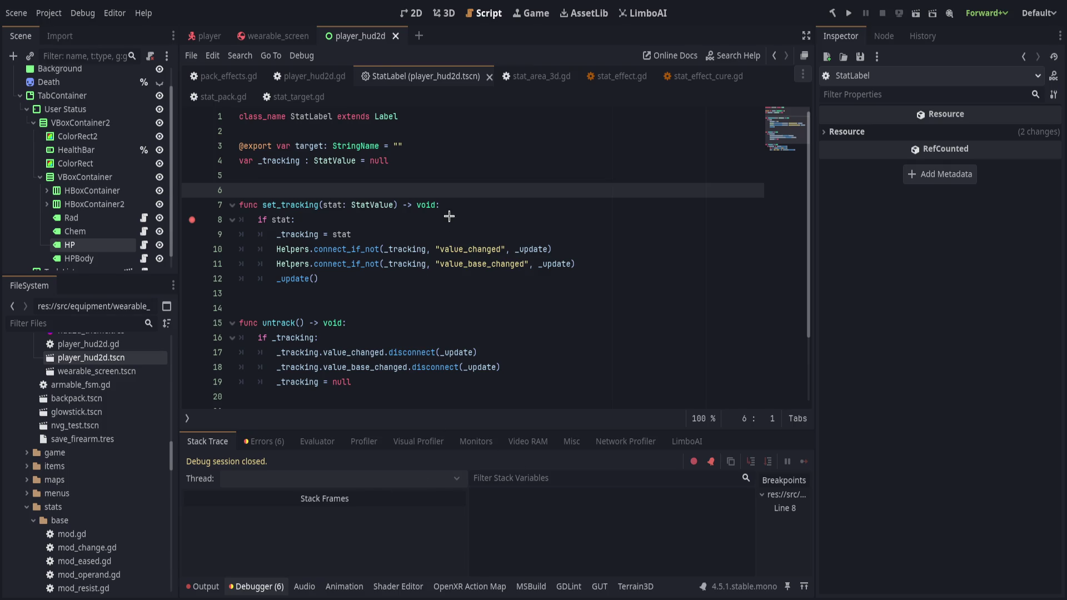
key("ctrl+s")
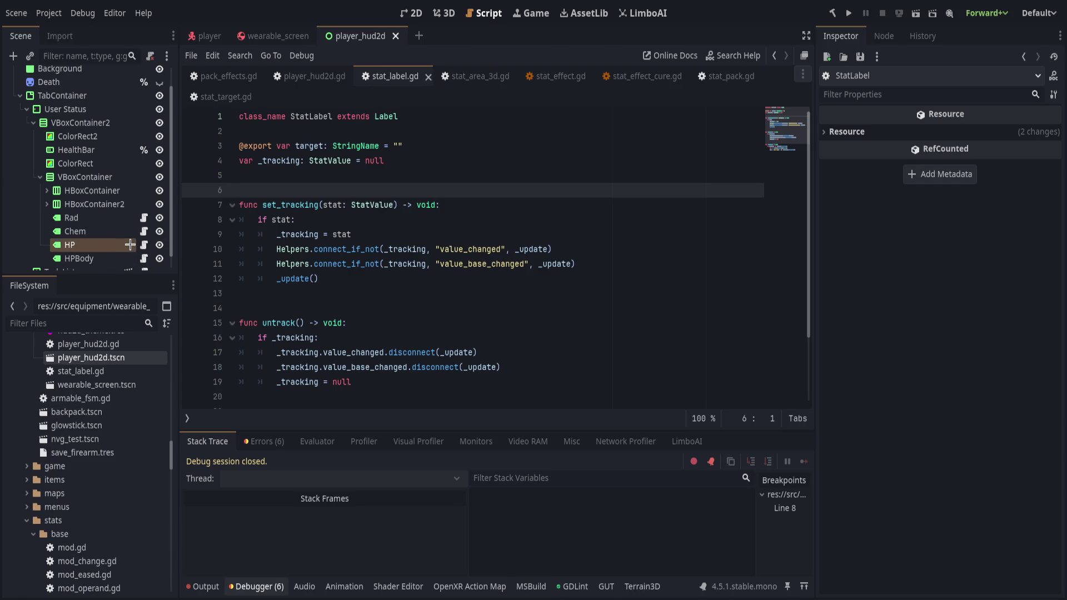
Step: Detach the script from the HP and HPBody labels
left_click(130, 245)
left_click(150, 56)
left_click(134, 258)
left_click(151, 55)
left_click(111, 244)
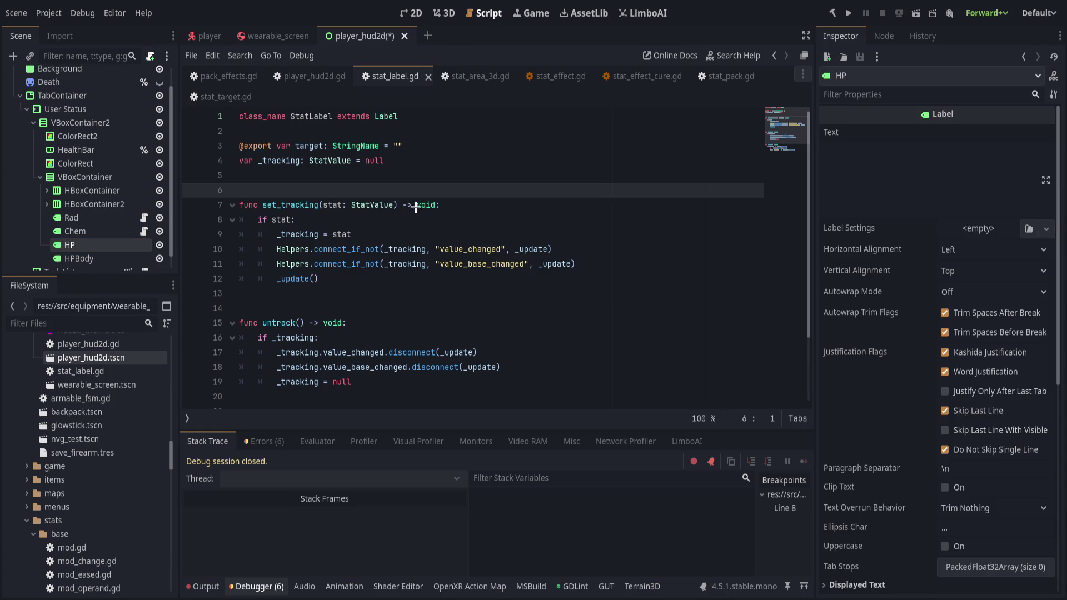
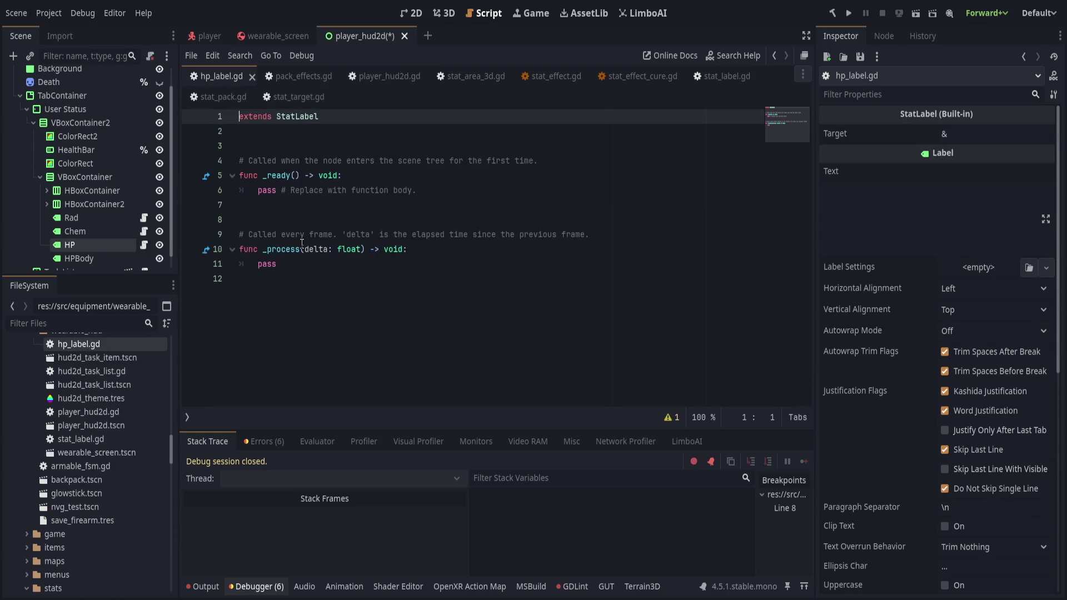
left_click(416, 129)
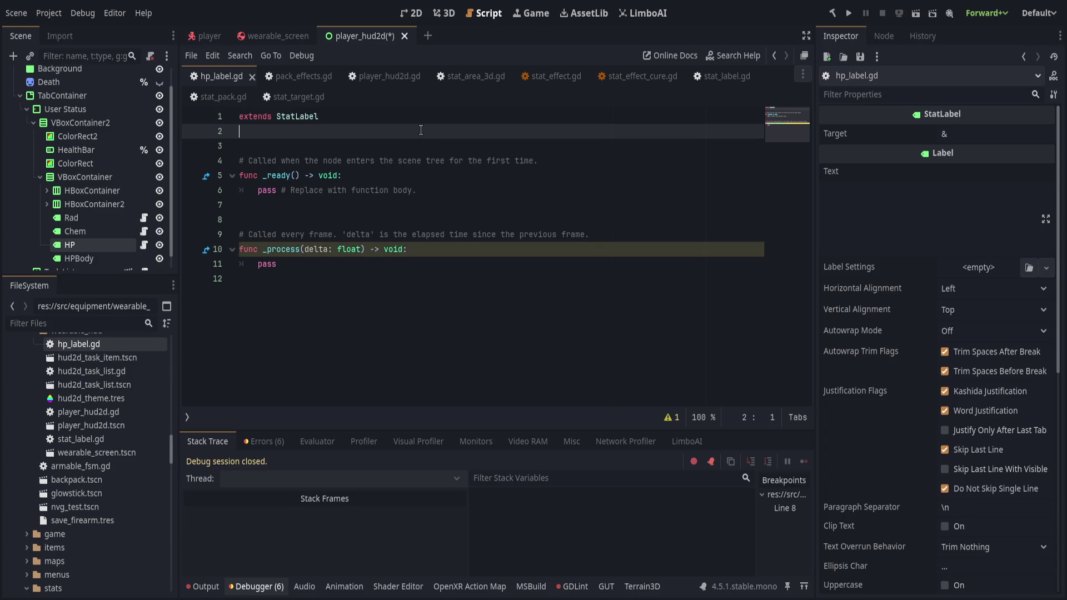
key("Return")
type("@export")
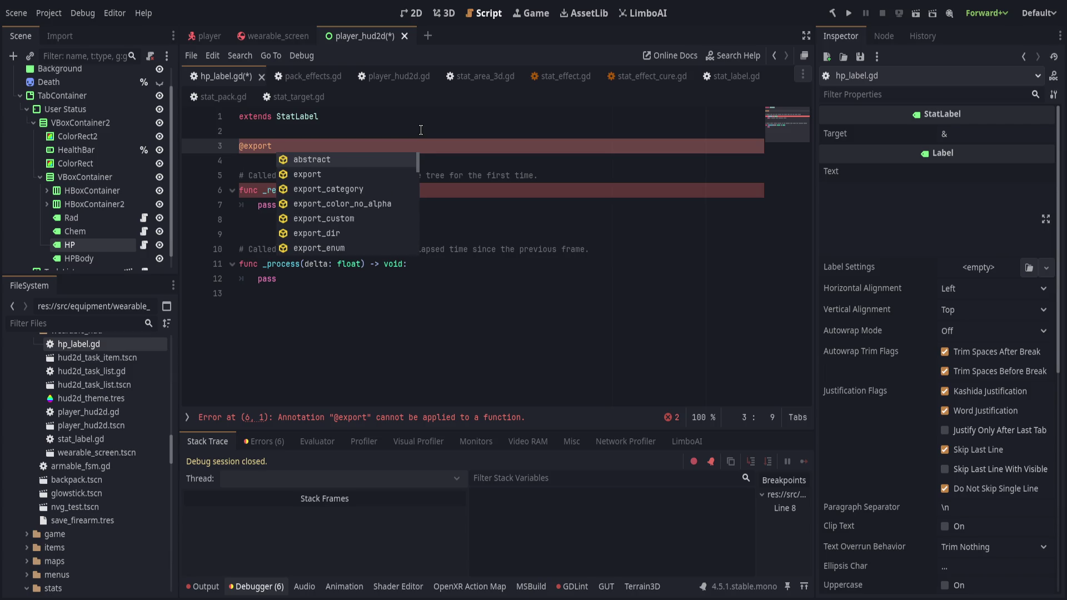
type(" part")
key("BackSpace")
key("BackSpace")
key("BackSpace")
type("var pa")
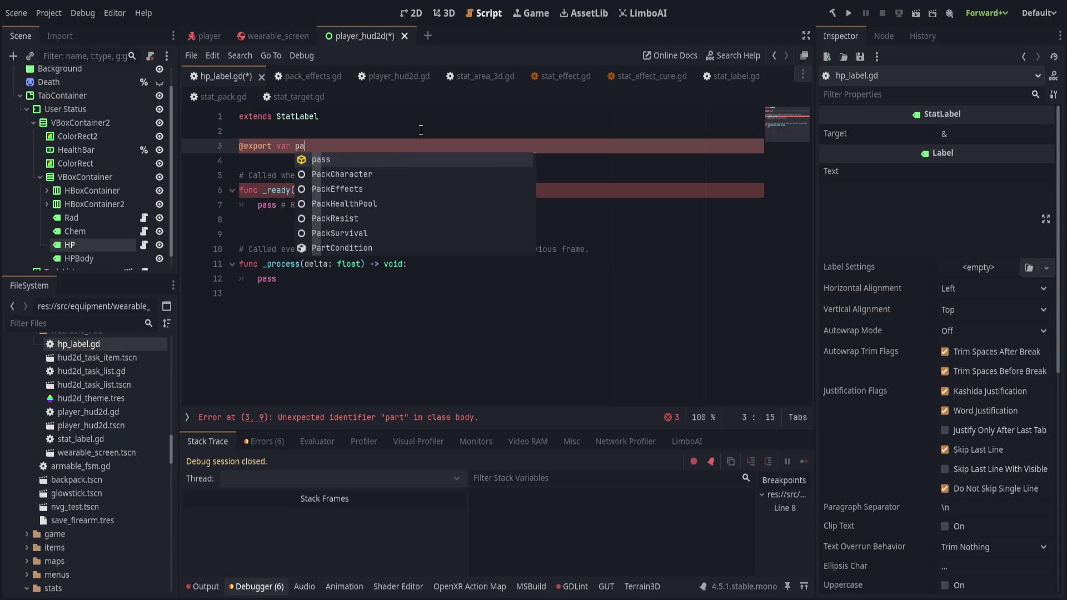
type("rt = ")
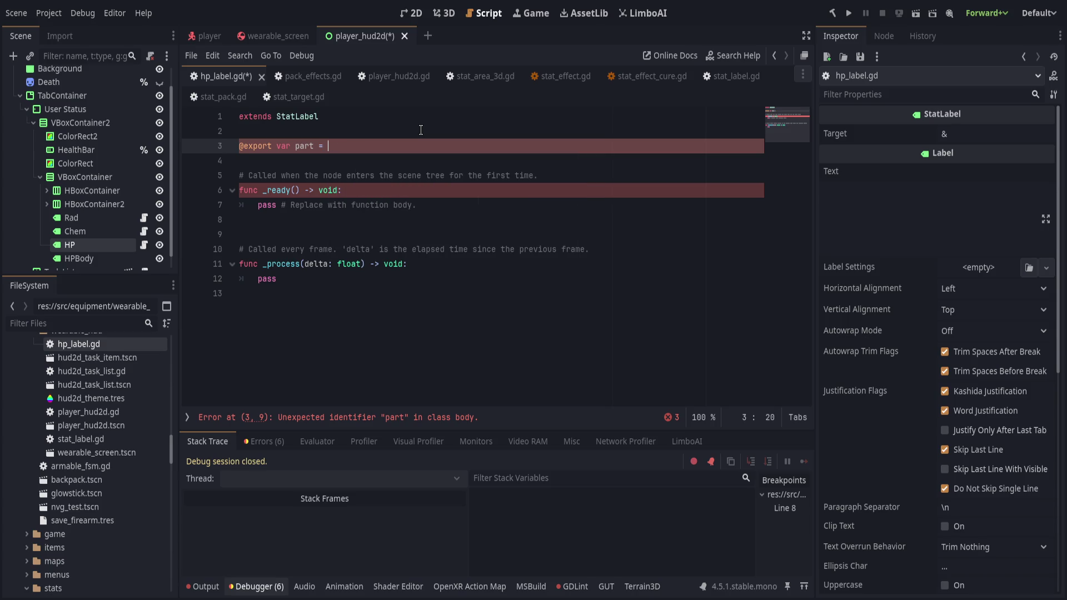
type("&\"")
type(":")
key("End")
Step: Set the HP label's Target in the Inspector to PackHealthPool
left_click(978, 171)
type("@export var member2")
key("ctrl+a")
key("BackSpace")
type("PackHea")
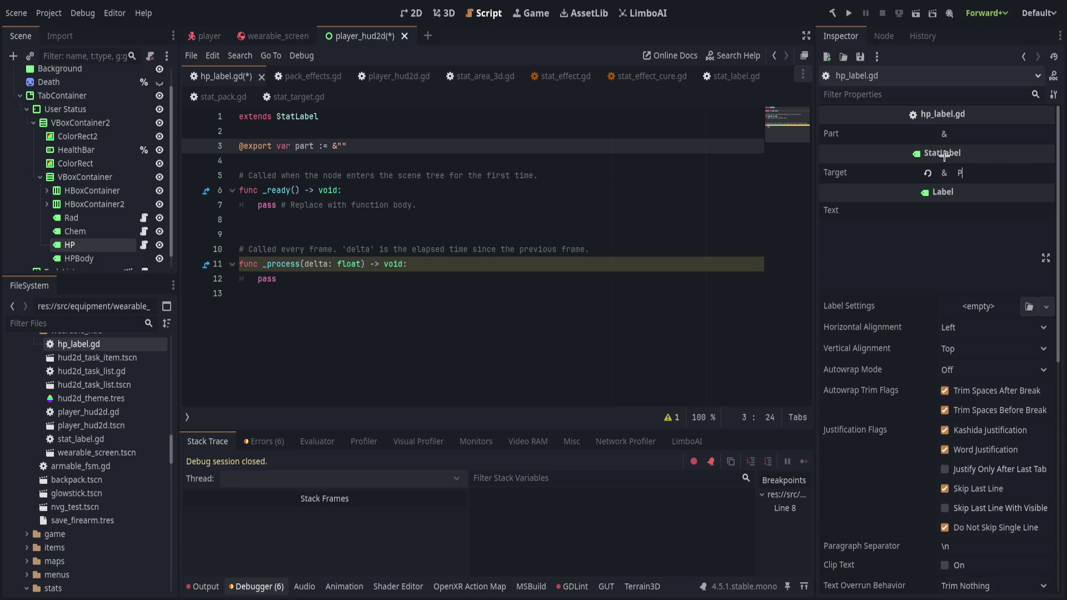
type("lthPool")
key("Return")
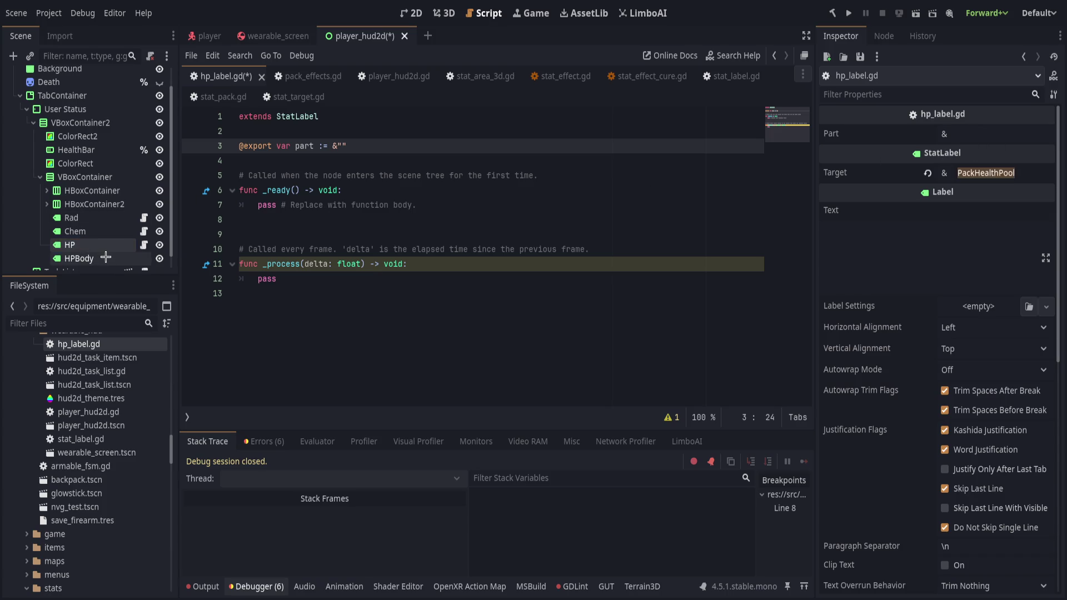
Step: Check hp_label.gd attached to the HPBody label and save the scene with Ctrl+S
left_click(105, 258)
left_click(143, 244)
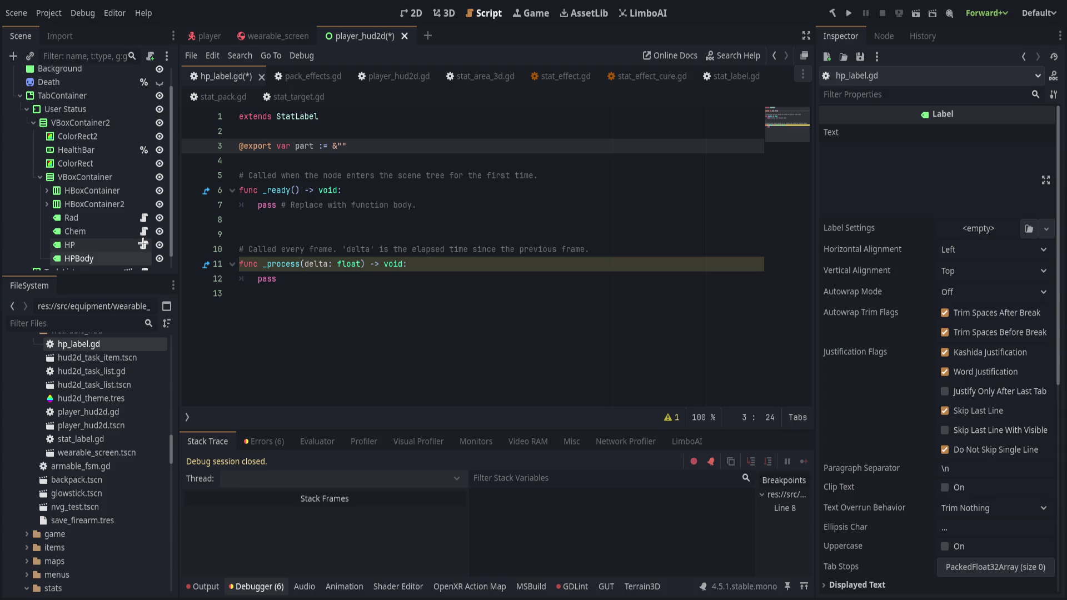
key("ctrl+s")
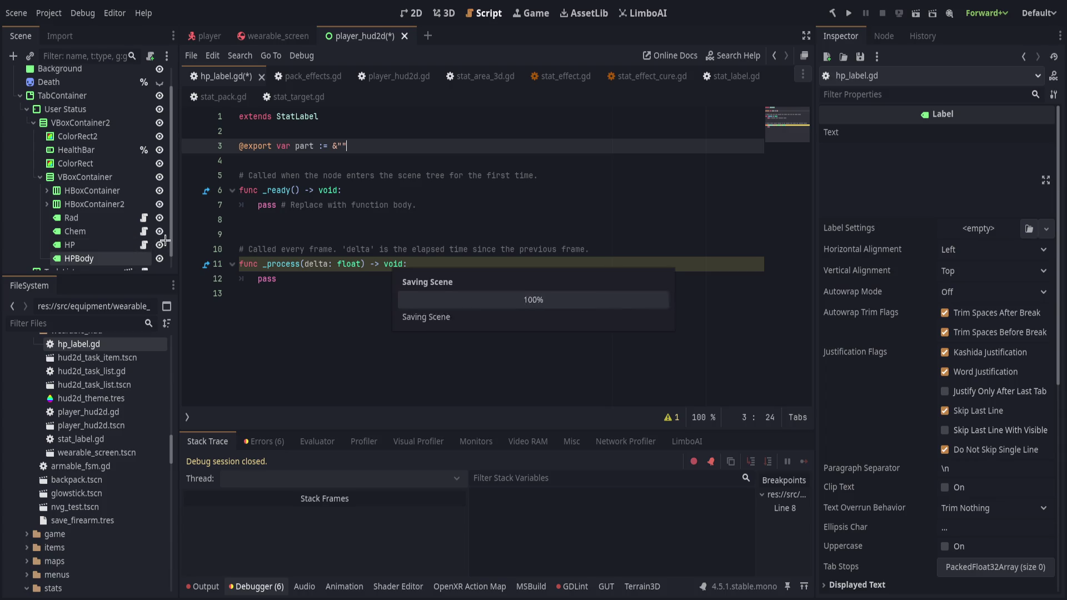
Step: Select the HPBody label and enter body as its Part value
mouse_move(142, 244)
left_mouse_down()
mouse_move(105, 259)
mouse_move(106, 245)
left_mouse_up()
left_click(109, 232)
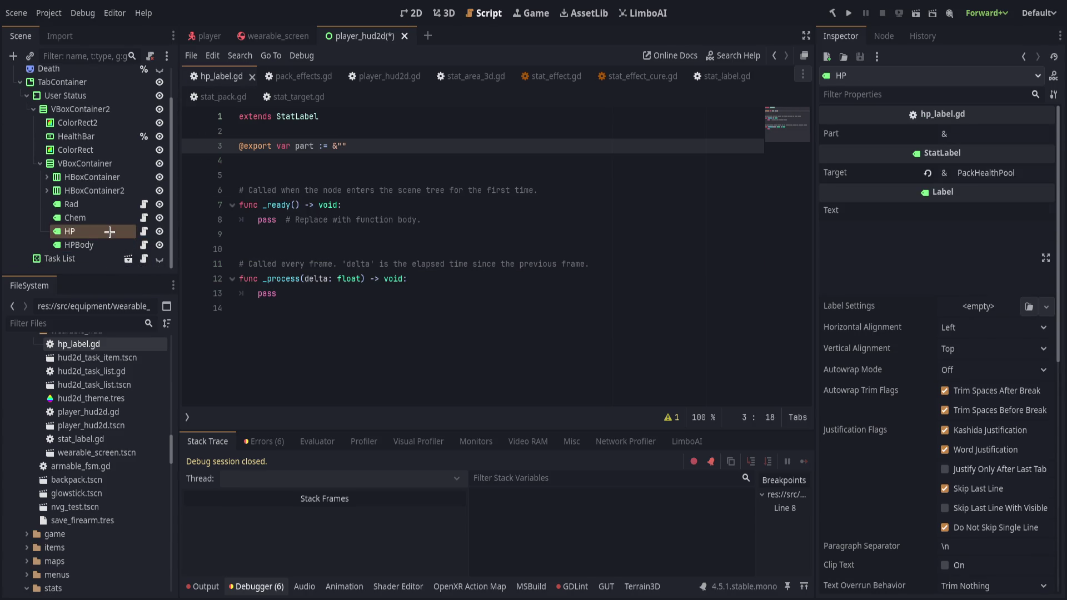
left_click(112, 245)
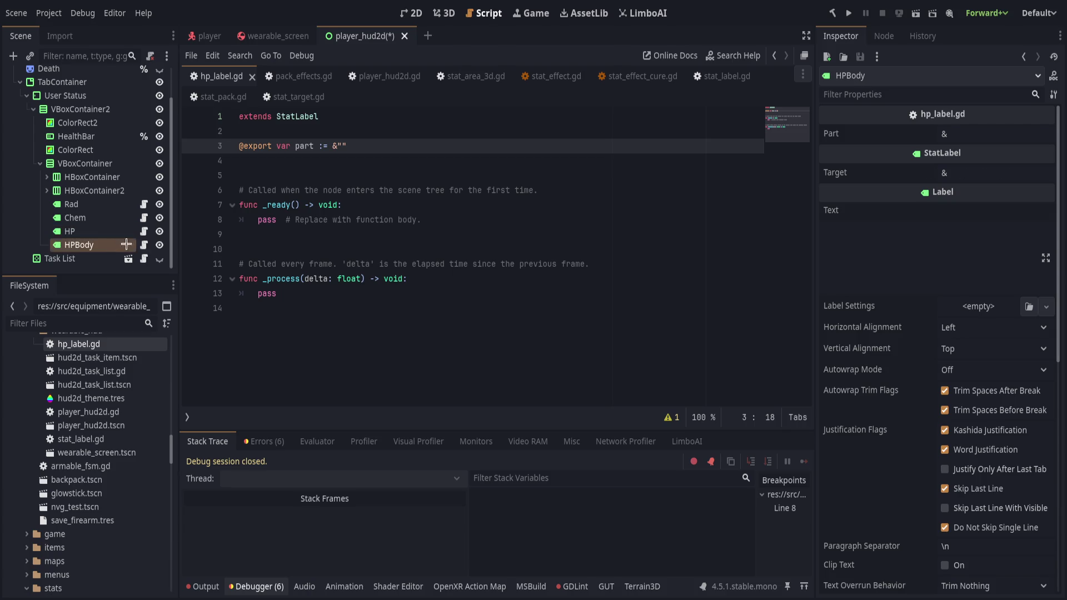
left_click(994, 131)
type("body")
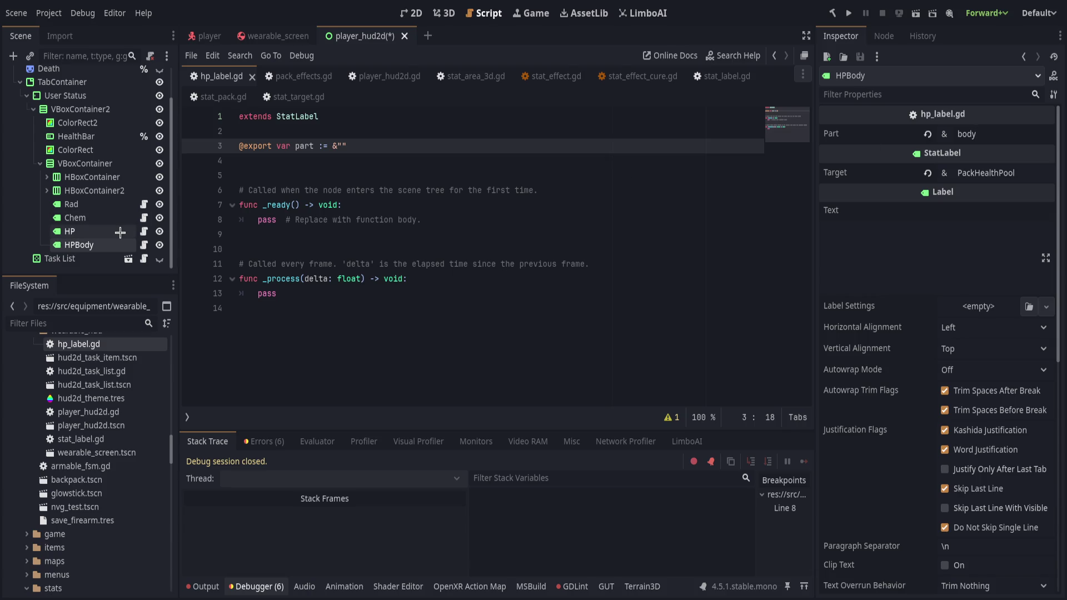
Step: Delete the template functions from hp_label.gd, begin a set_target function, and open stat_label.gd
left_click(120, 232)
left_click_drag(433, 295, 434, 175)
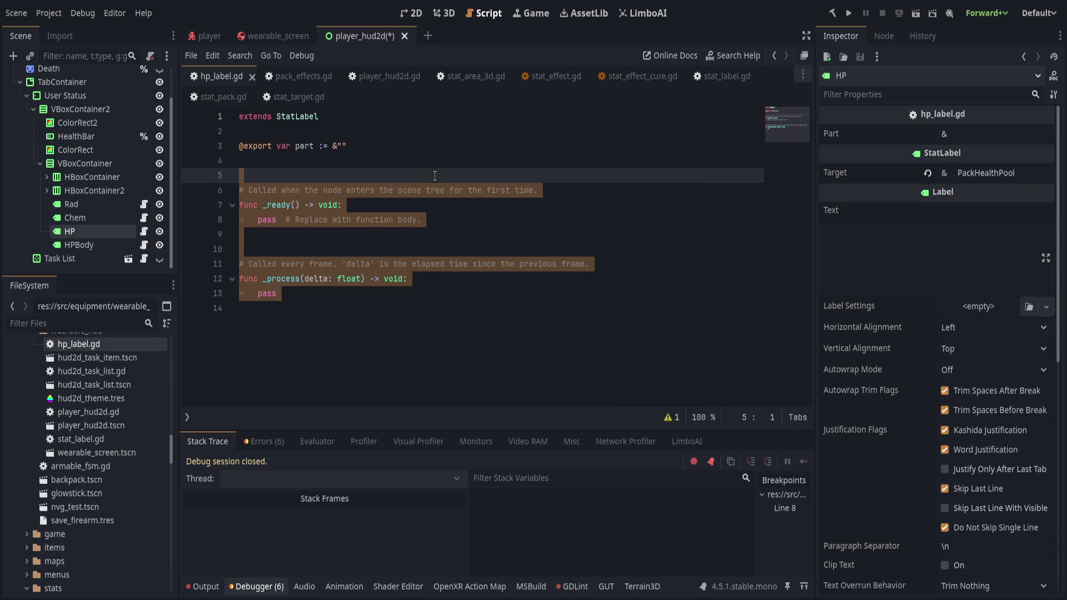
key("Delete")
key("BackSpace")
type("func set_t")
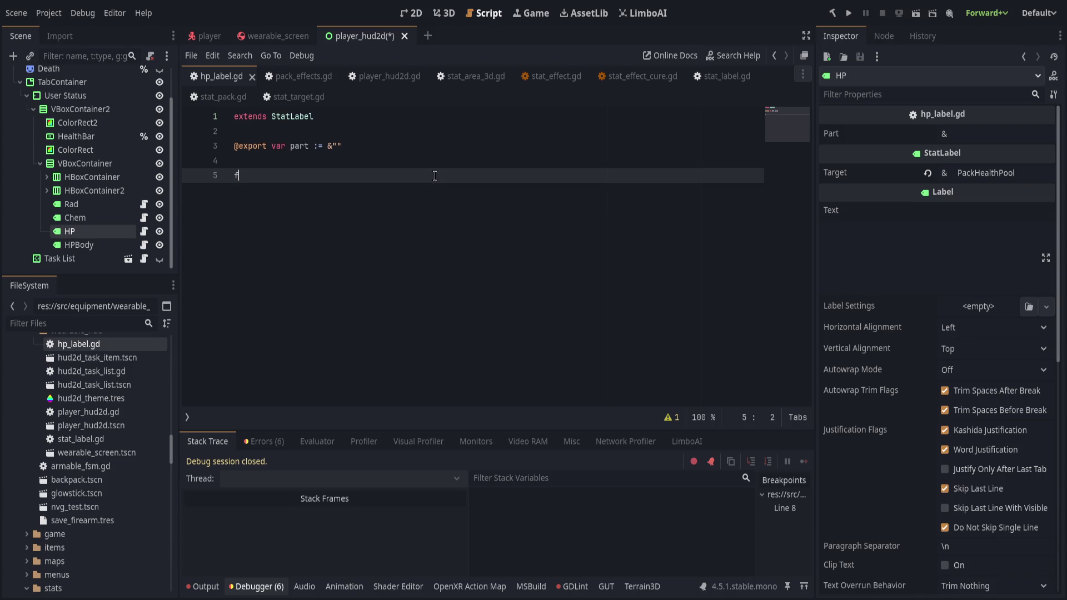
type("arget(")
left_click(144, 204)
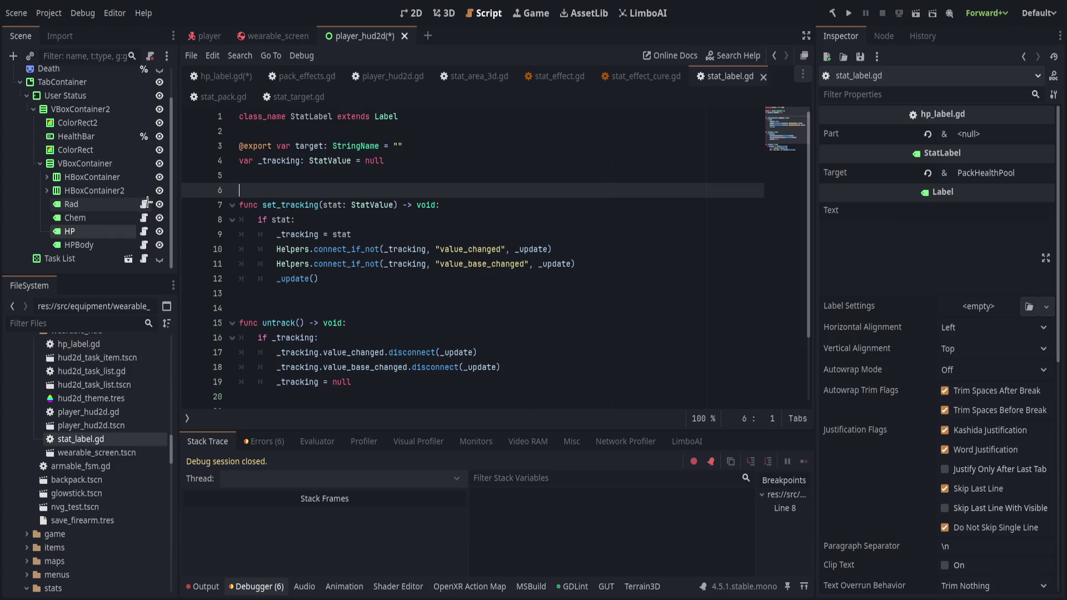
left_click(318, 204)
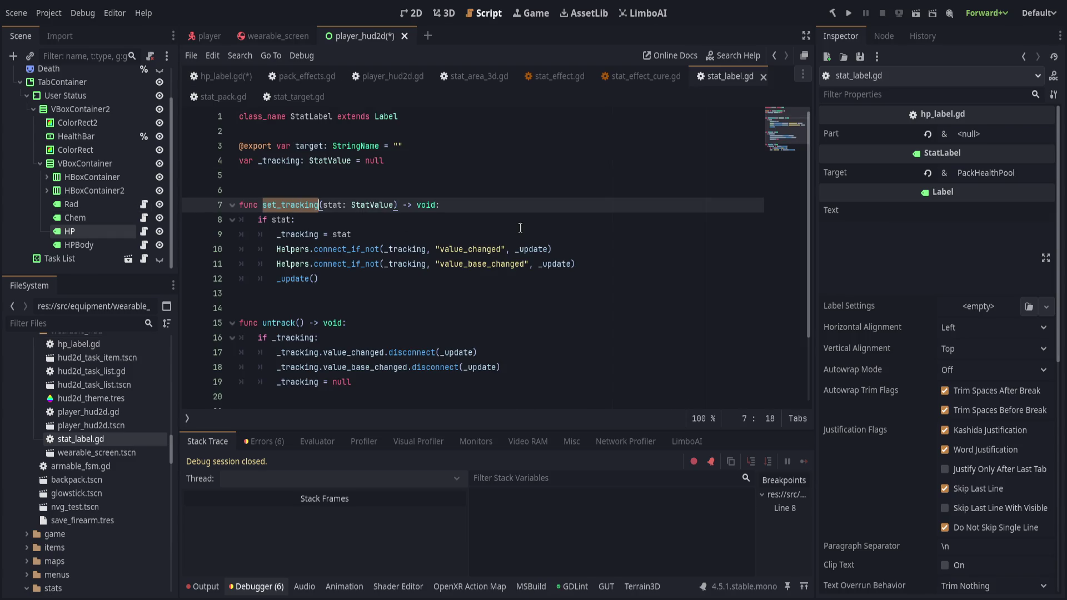
scroll(500, 237, "down", 2)
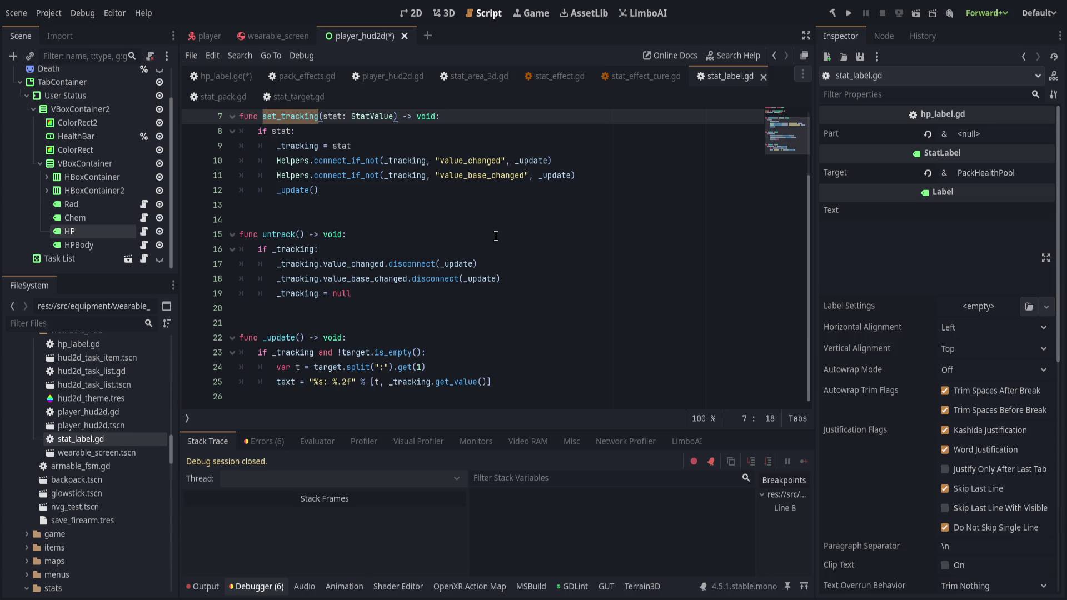
scroll(497, 236, "up", 2)
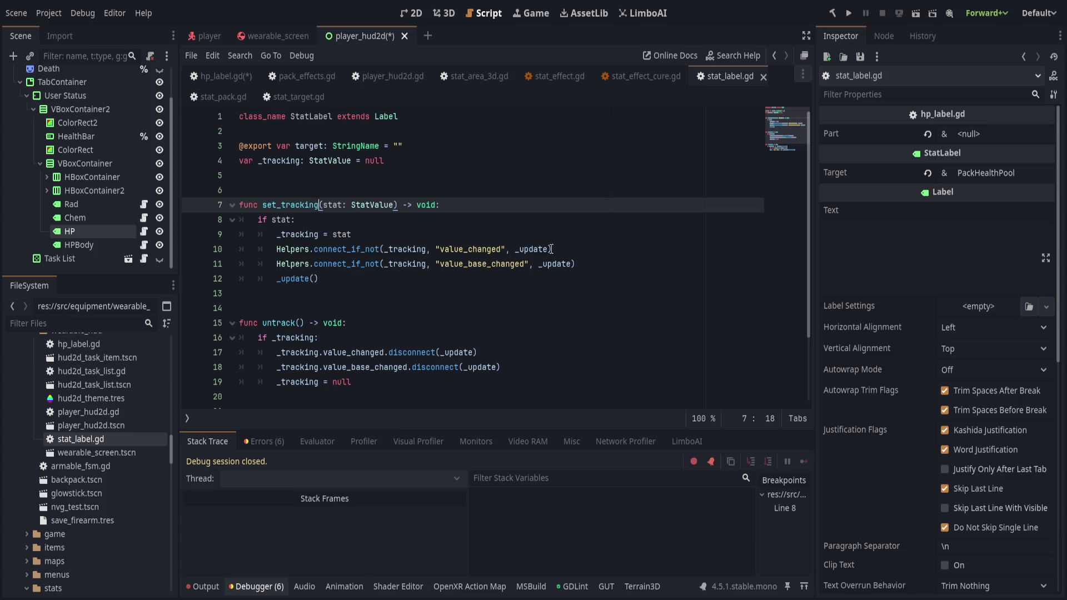
double_click(403, 248)
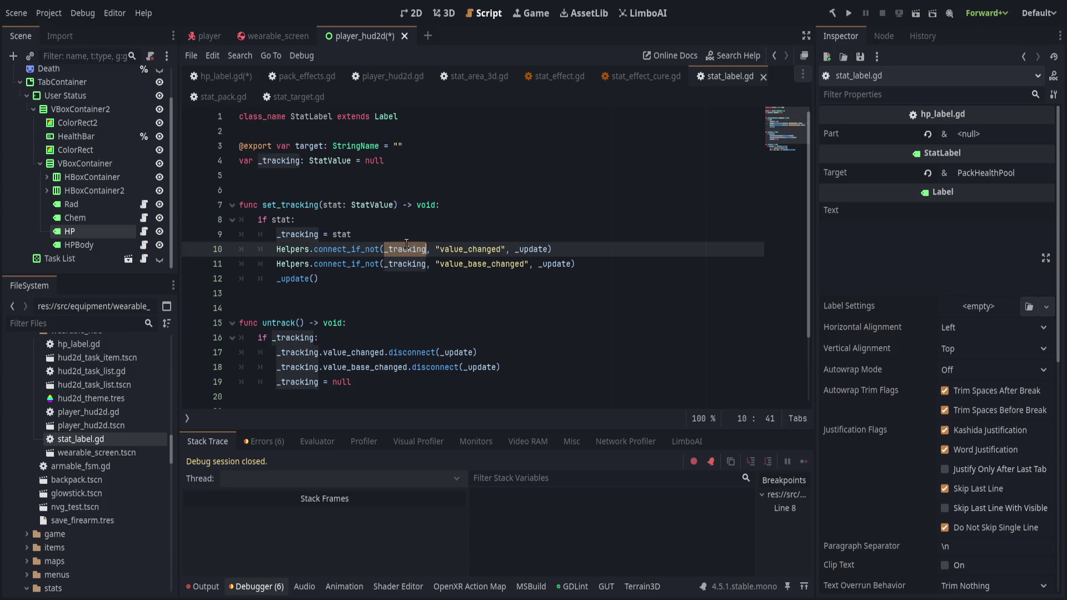
double_click(316, 147)
scroll(452, 260, "down", 2)
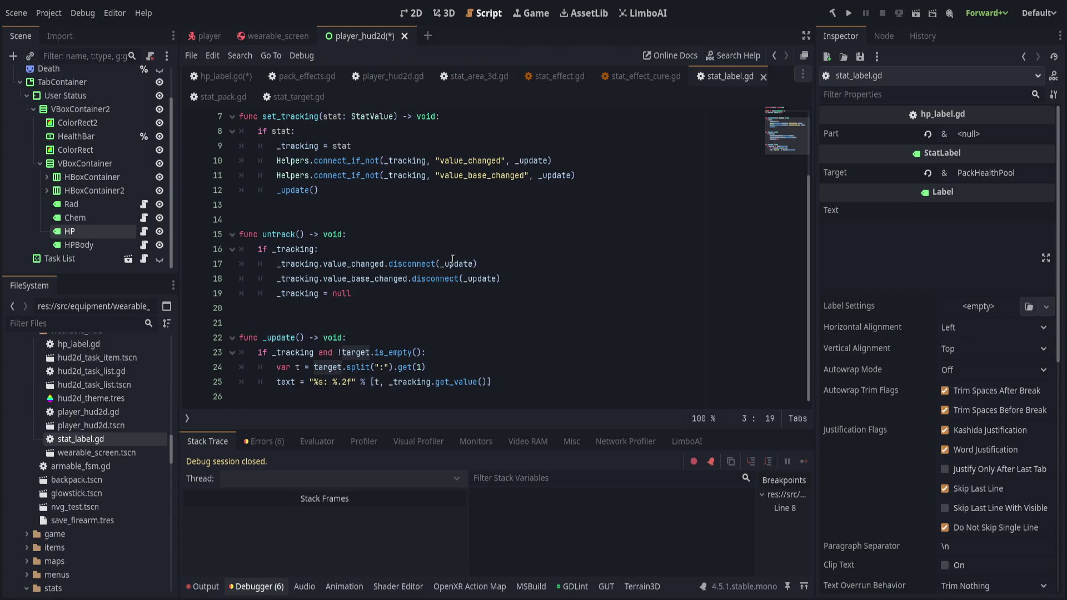
scroll(452, 259, "up", 2)
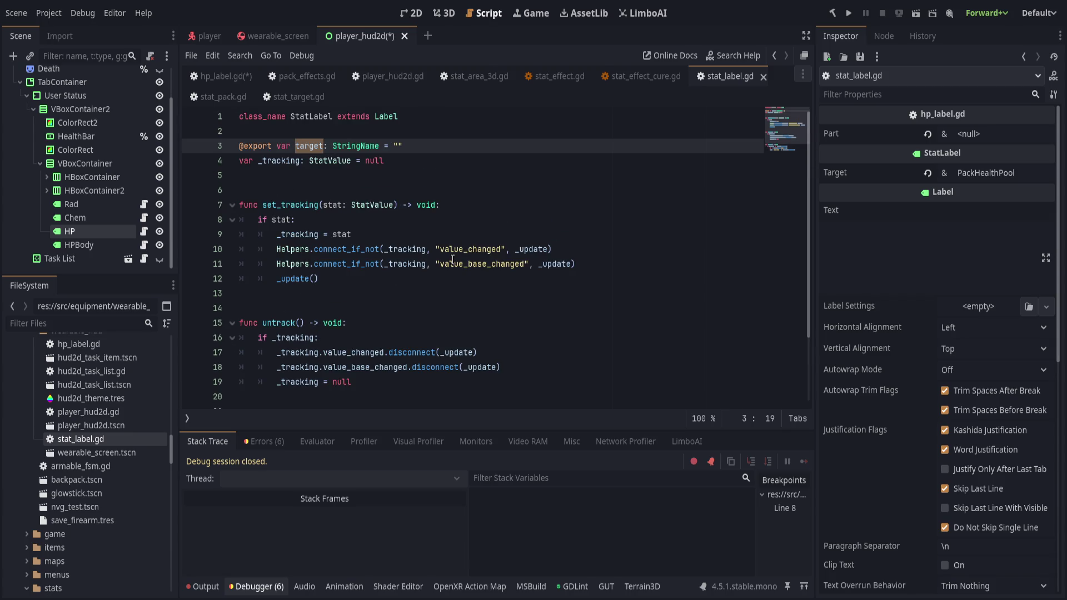
scroll(453, 259, "down", 2)
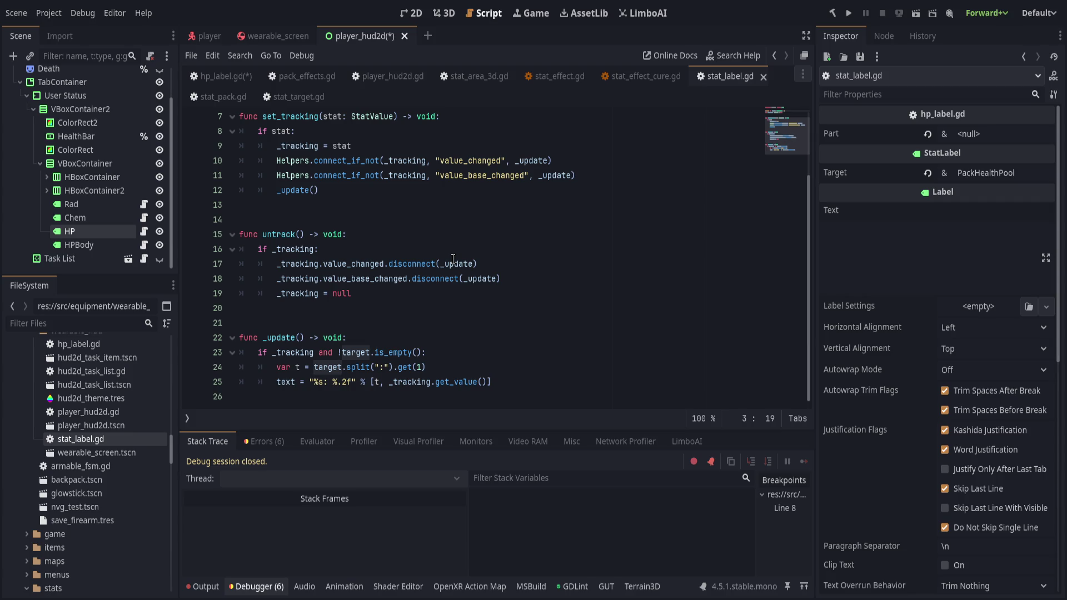
scroll(453, 259, "up", 2)
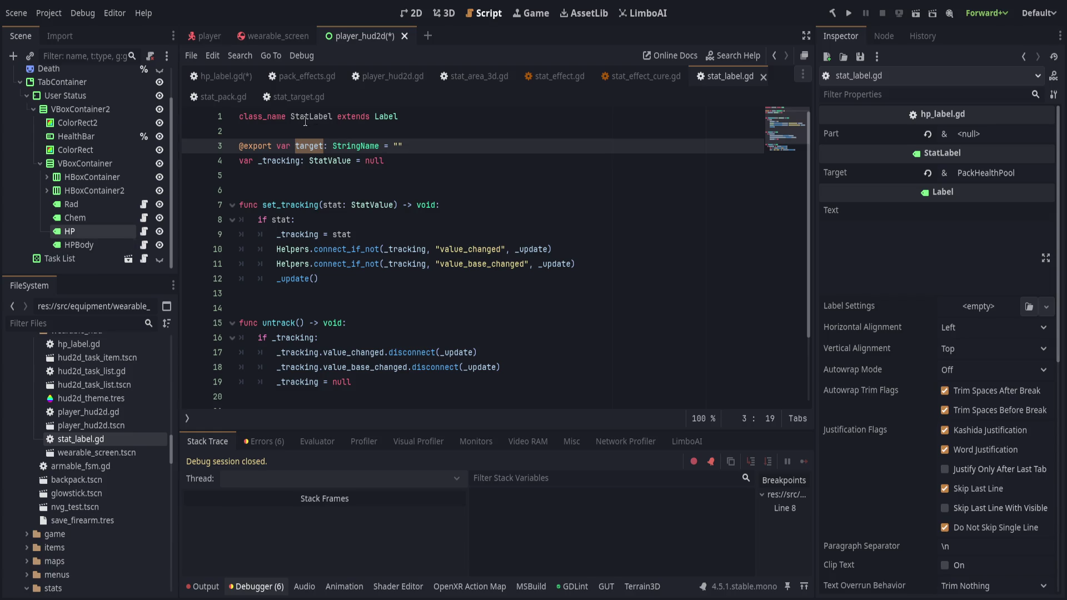
Step: Revert HP's Part to default and drag stat_label.gd onto the HPBody label
left_click(92, 227)
left_click(927, 134)
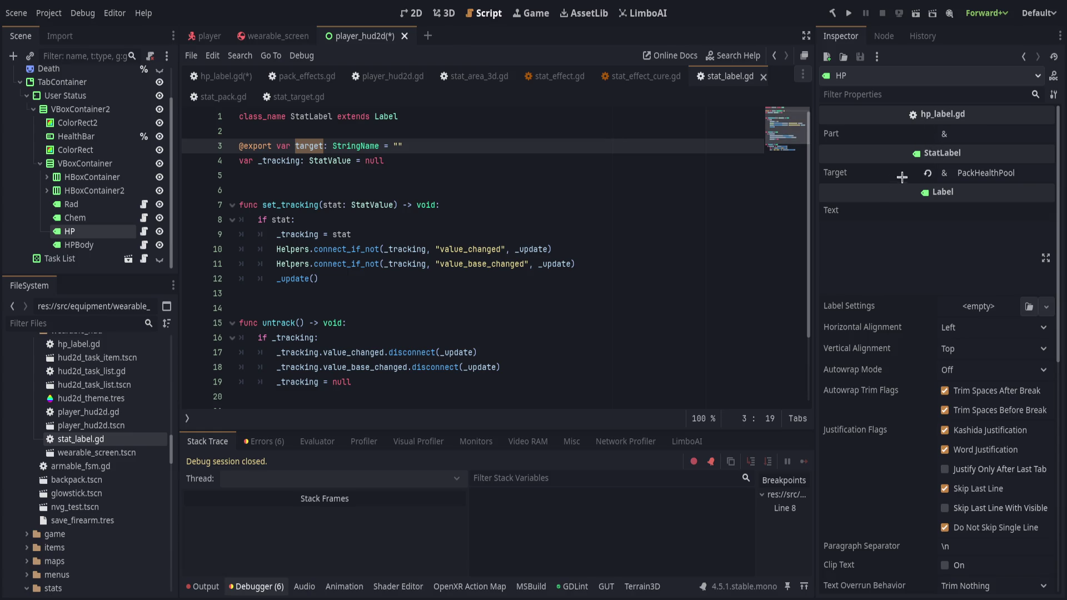
left_click(78, 245)
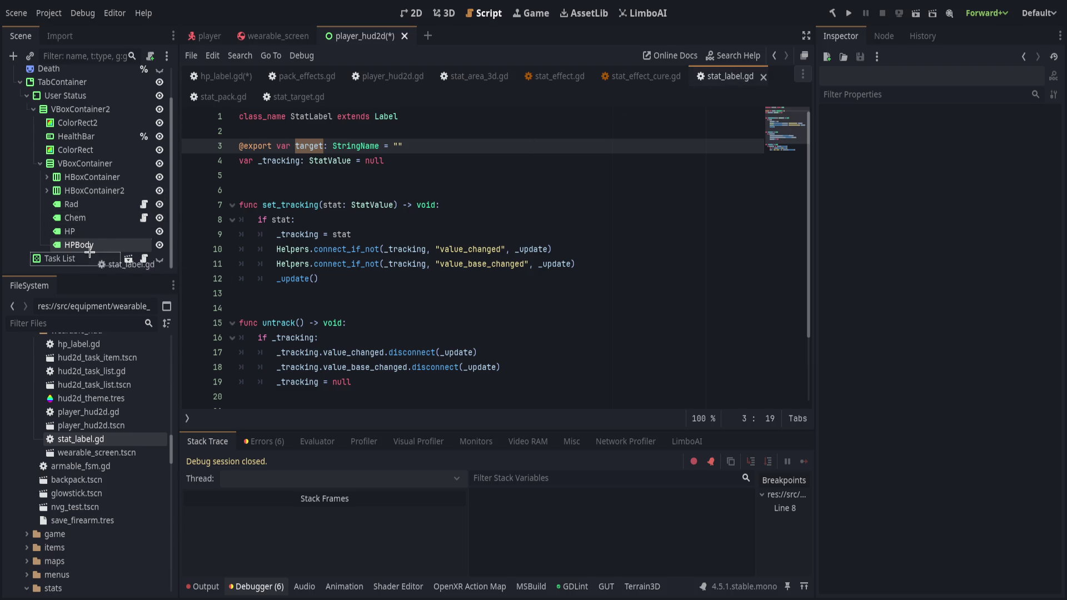
left_click_drag(729, 76, 84, 245)
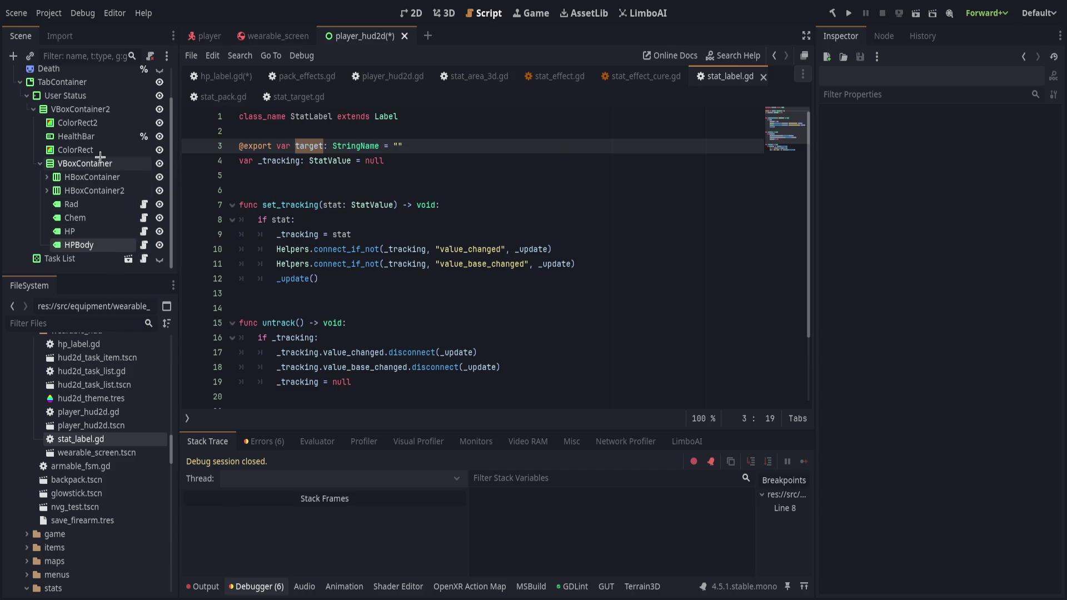
Step: Switch to player_hud2d.gd to review the stat-label loop, then reselect the HP label
scroll(143, 207, "up", 2)
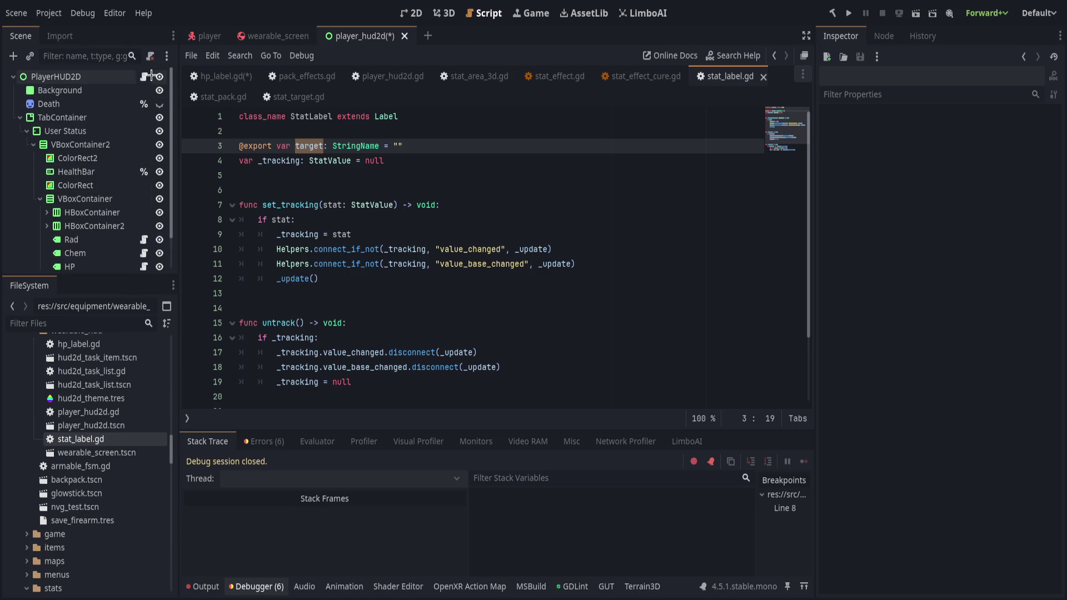
key("alt+Left")
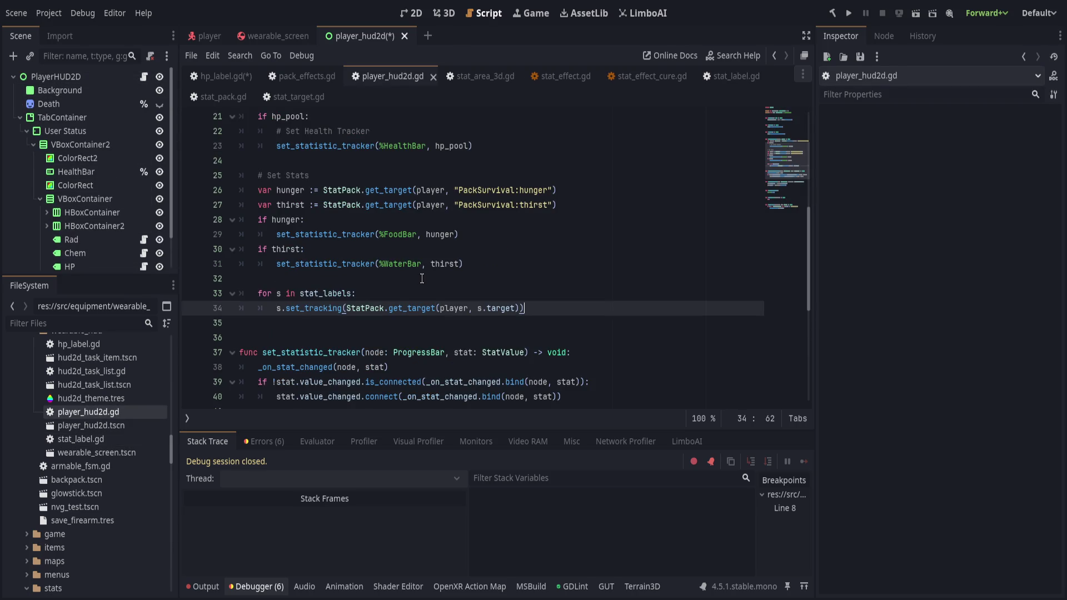
scroll(422, 278, "up", 1)
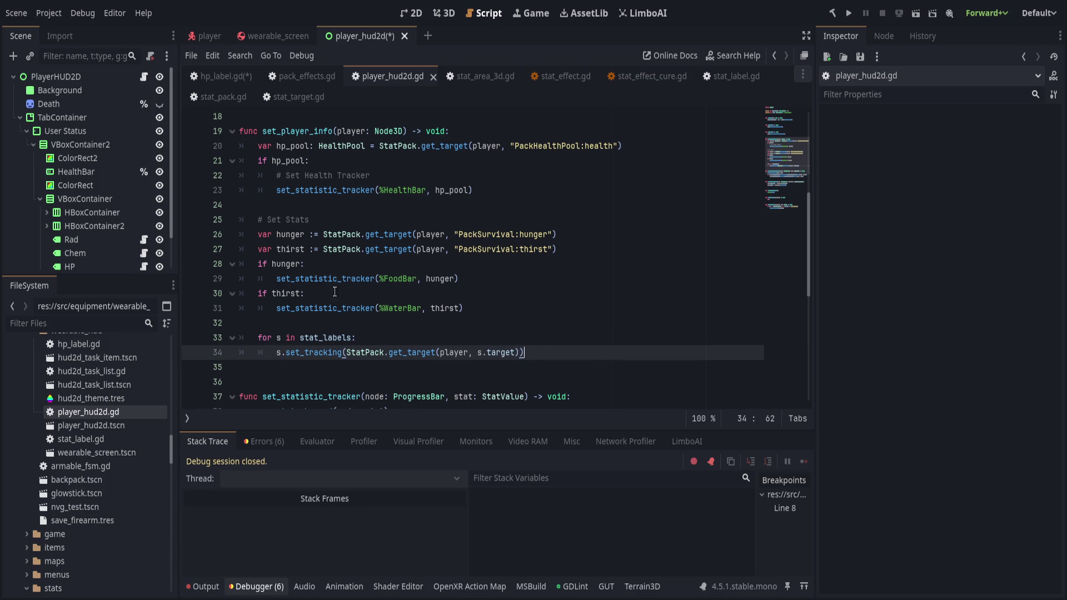
scroll(100, 250, "down", 1)
left_click(99, 243)
Step: Give HP the Target health:main and HPBody the Target health:body
left_click(990, 136)
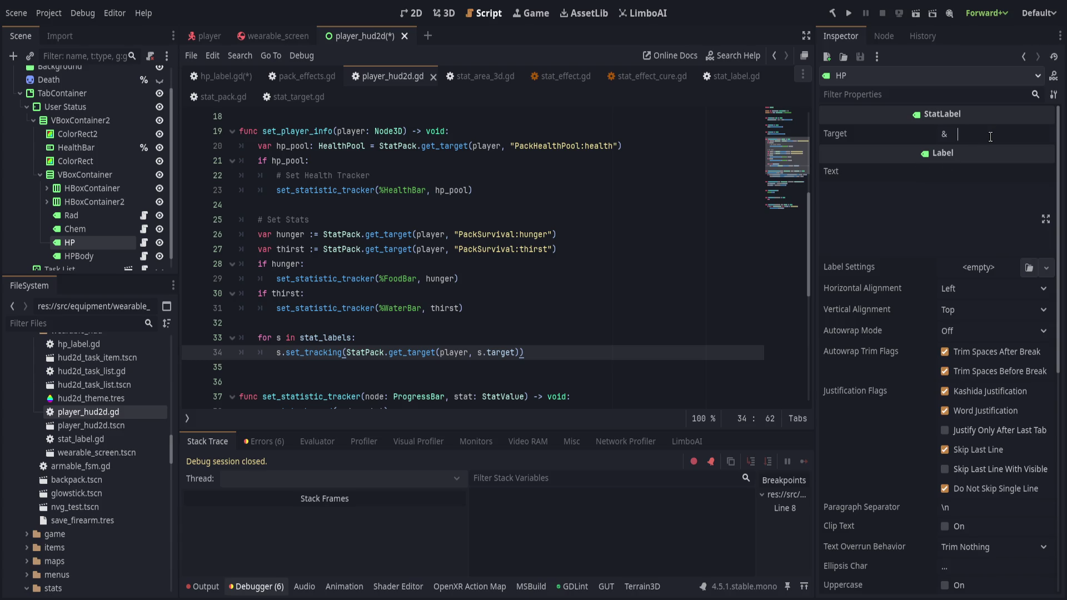
type("health")
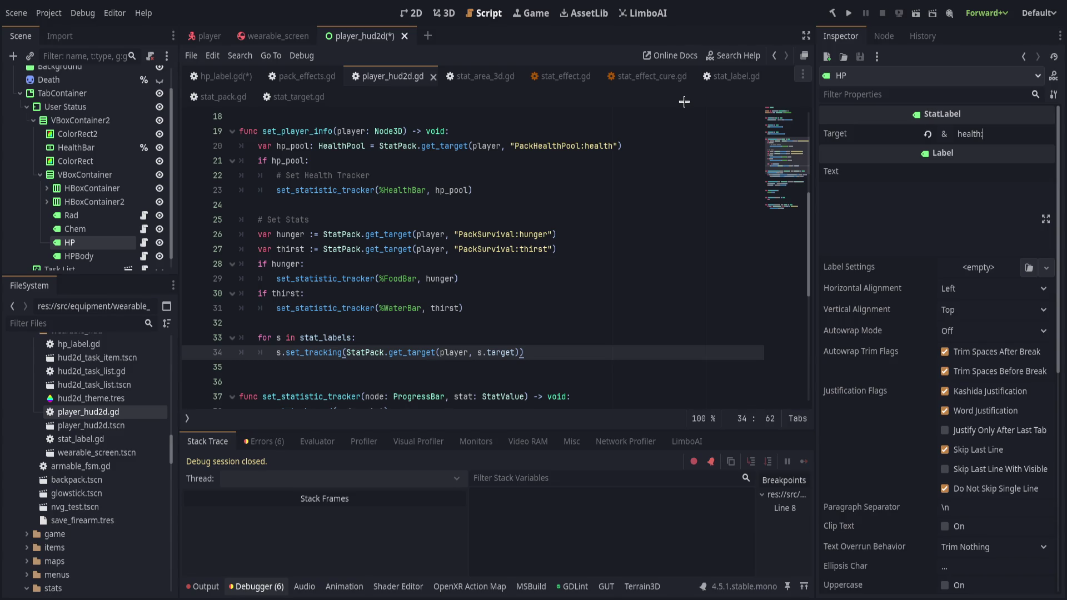
type("main")
left_click(79, 257)
left_click(981, 139)
key("BackSpace")
key("BackSpace")
key("BackSpace")
type("body")
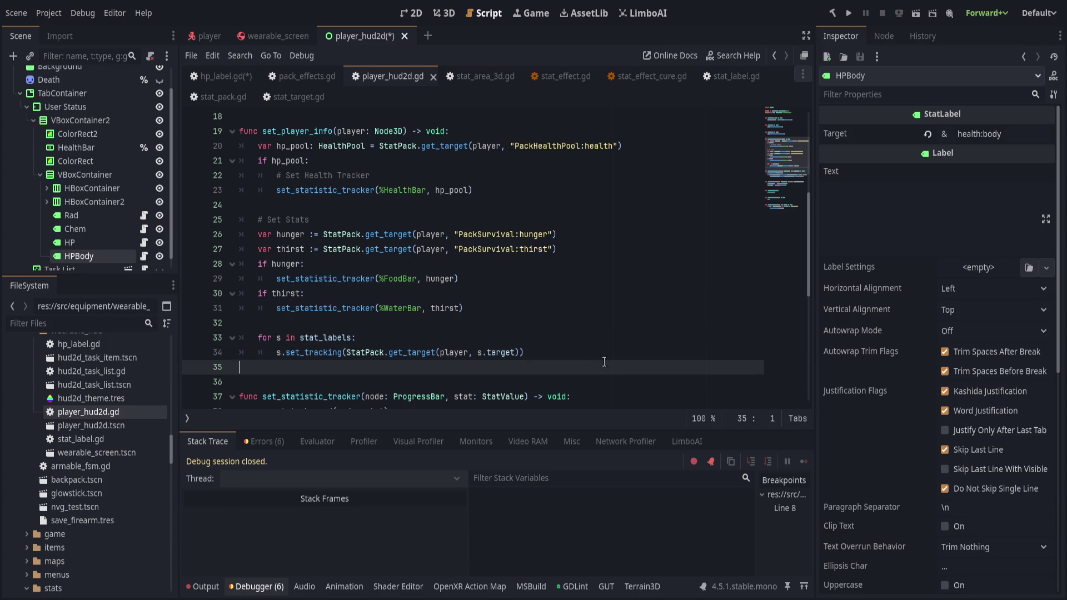
Step: Wrap the set_tracking call in 'if !s.target.contains("health"):' in player_hud2d.gd
key("ctrl+shift+Return")
type("if ")
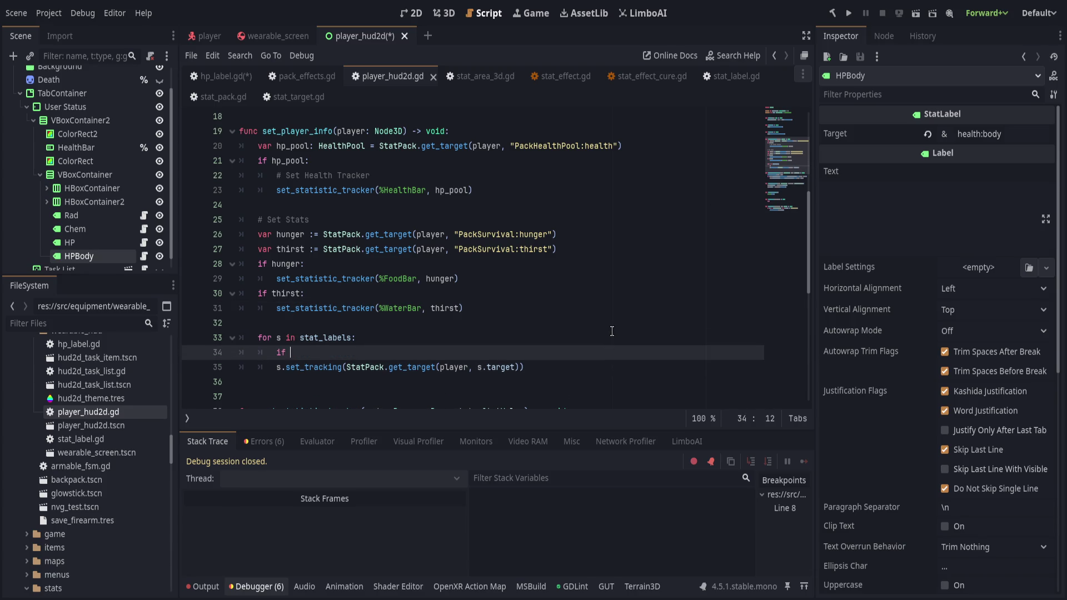
type("ealth")
key("ctrl+BackSpace")
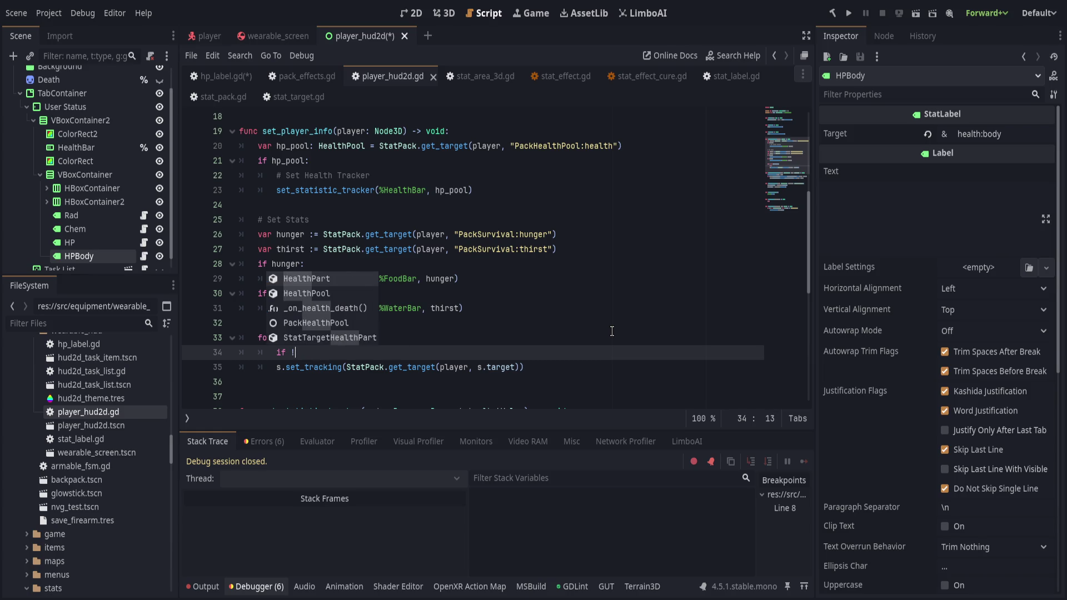
key("BackSpace")
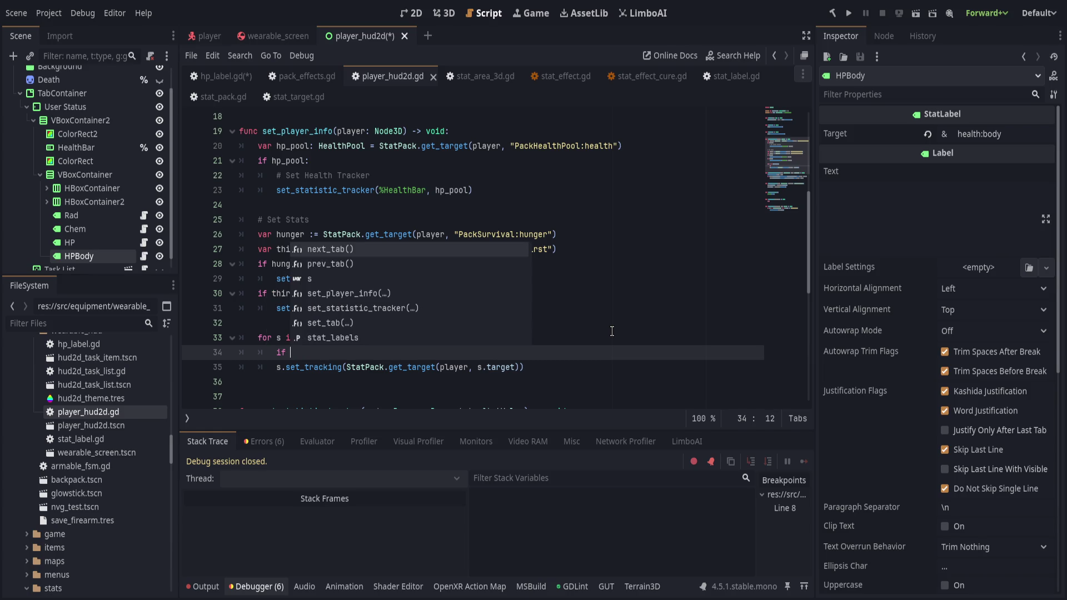
type("s.target !")
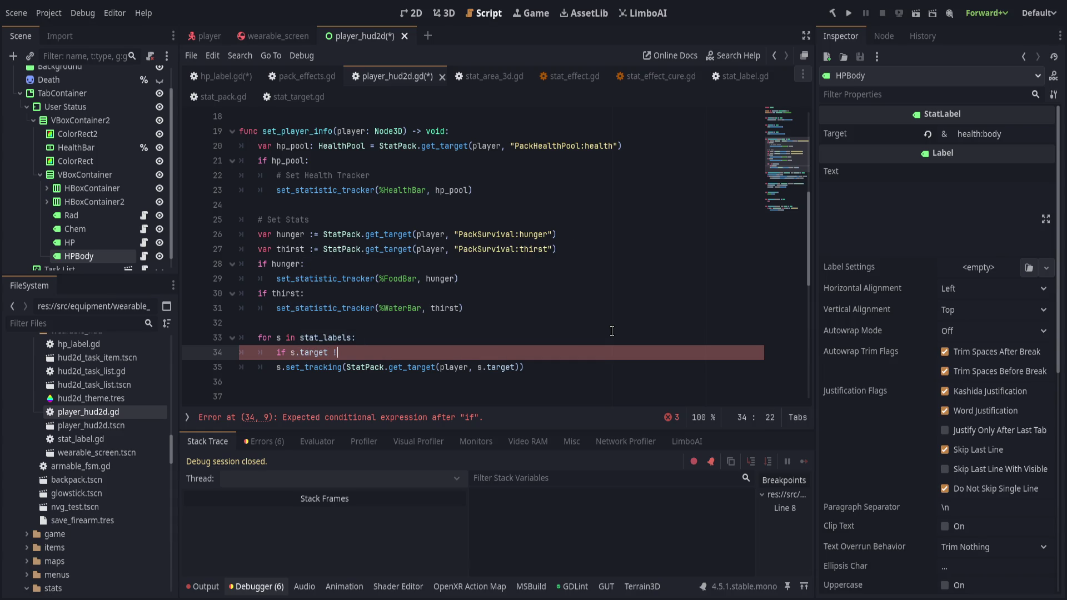
type("= \"h")
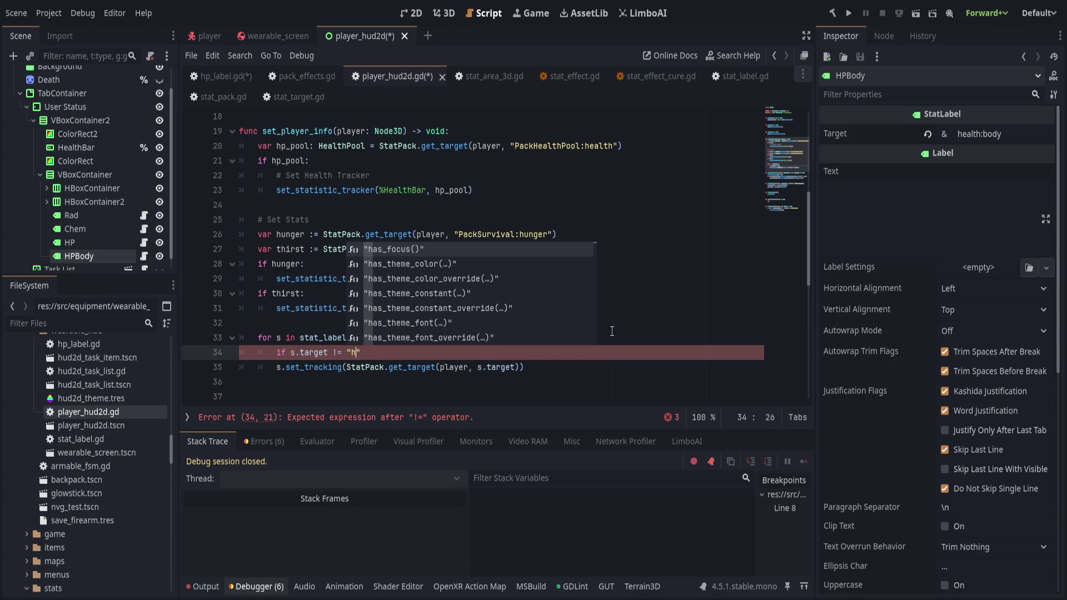
key("BackSpace")
type(".contain")
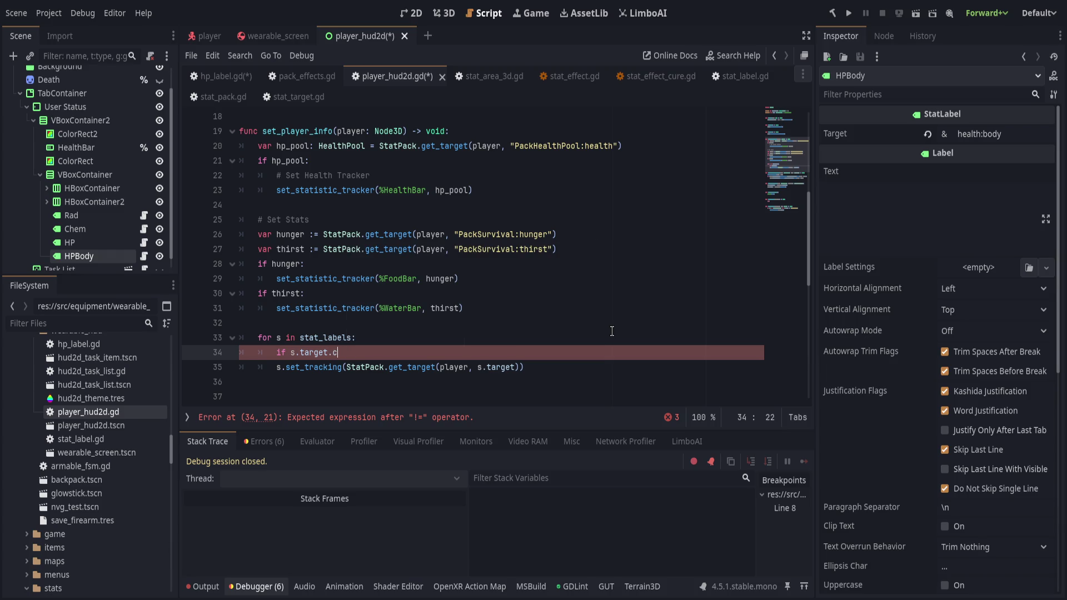
type("(\"health")
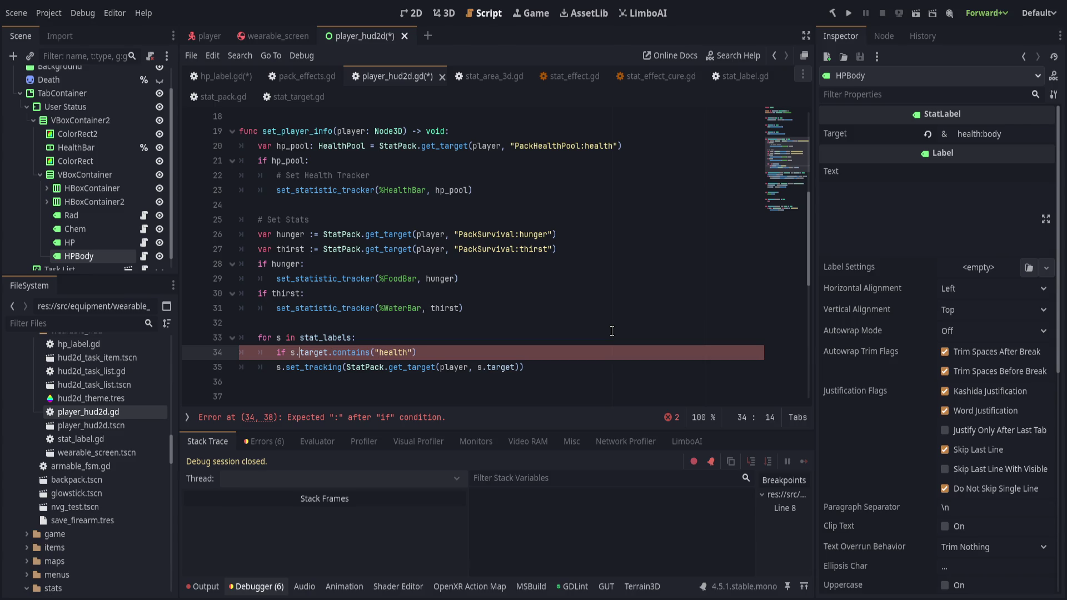
type("!")
key("End")
type(":")
key("Down")
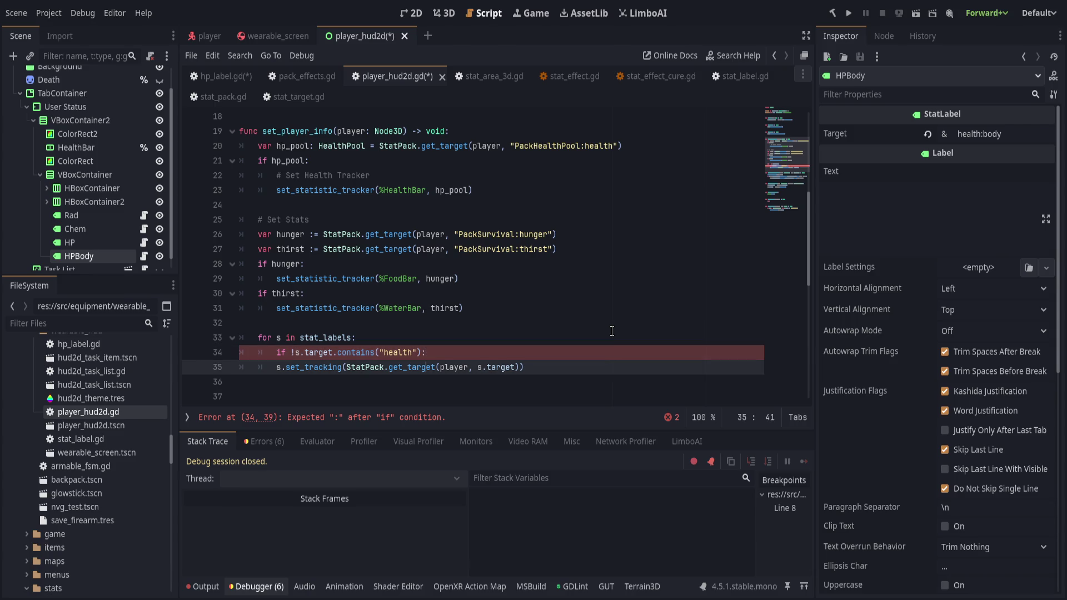
key("Home")
key("Tab")
key("End")
Step: Add an else branch with 'match s.target:' and a "health:body" case that passes
key("Return")
key("BackSpace")
type("else:")
key("Return")
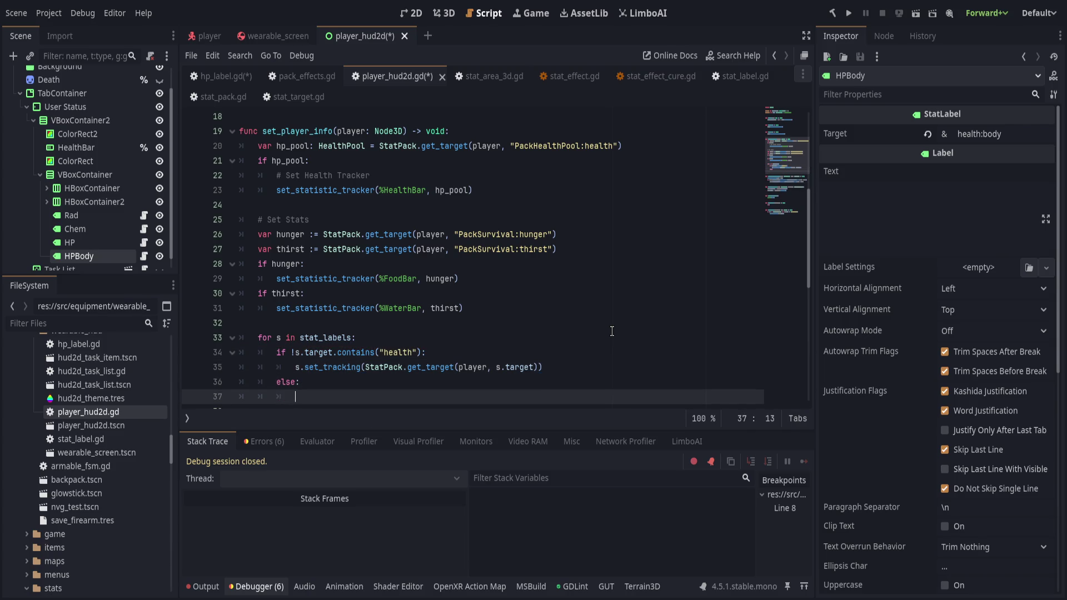
type("match s.targ")
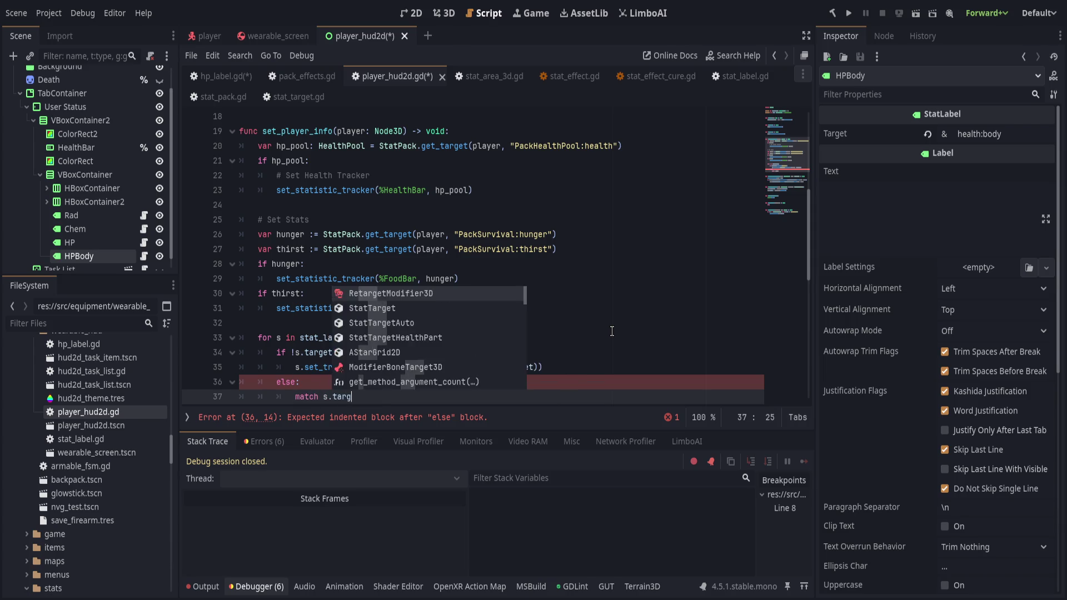
type("et:")
key("Return")
type("\"health:body")
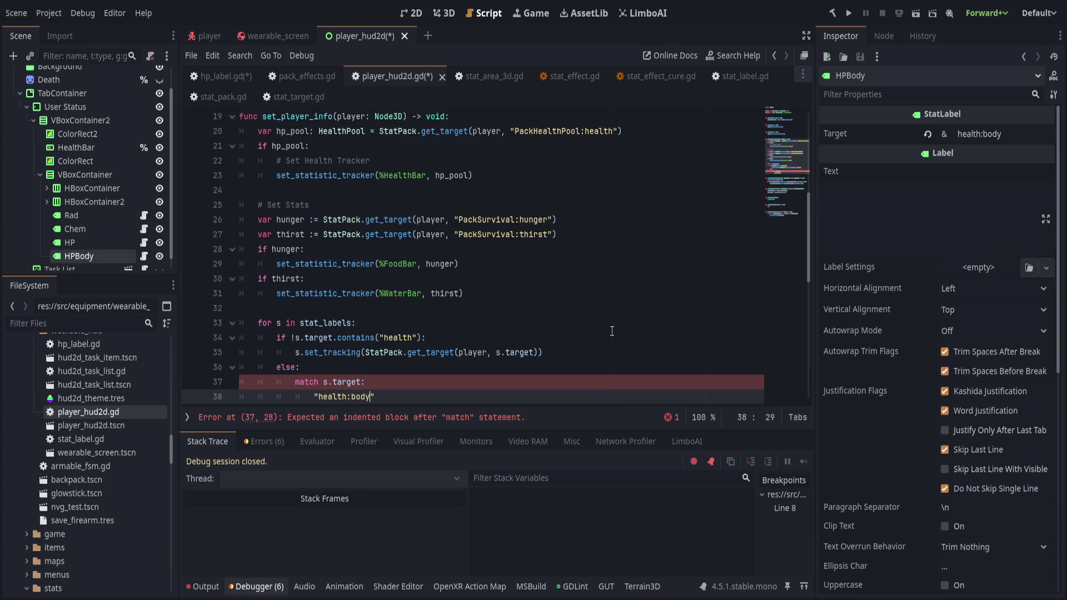
type("\":")
key("Return")
type("pas")
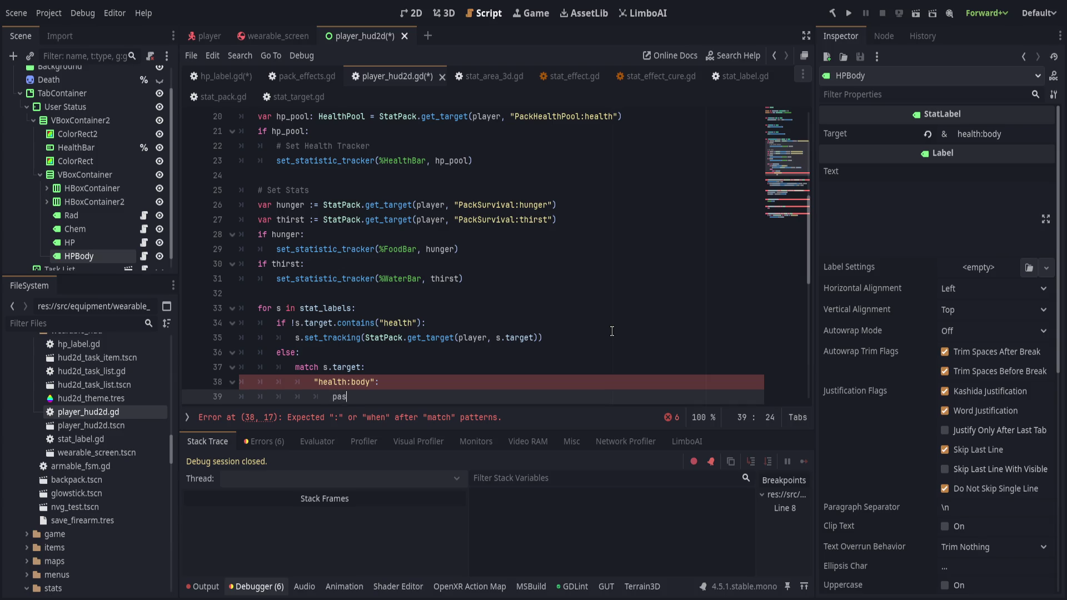
type("s")
Step: Add a "health:main" case above "health:body" and save the script
key("Return")
type("\"health:")
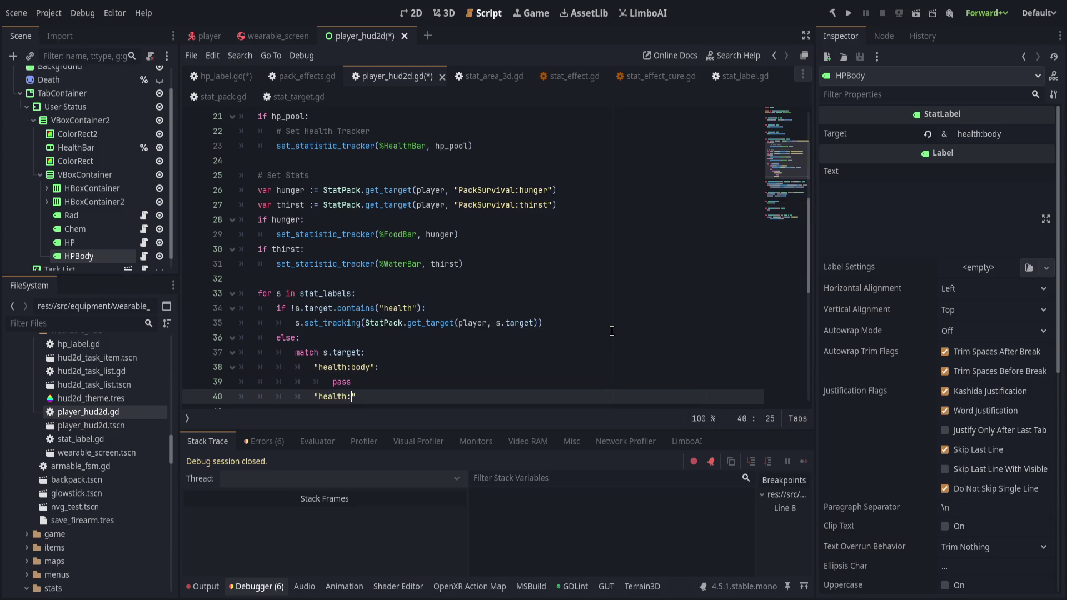
type("main\":")
key("Return")
type("pass")
key("shift+Up")
key("alt+Up")
key("alt+Up")
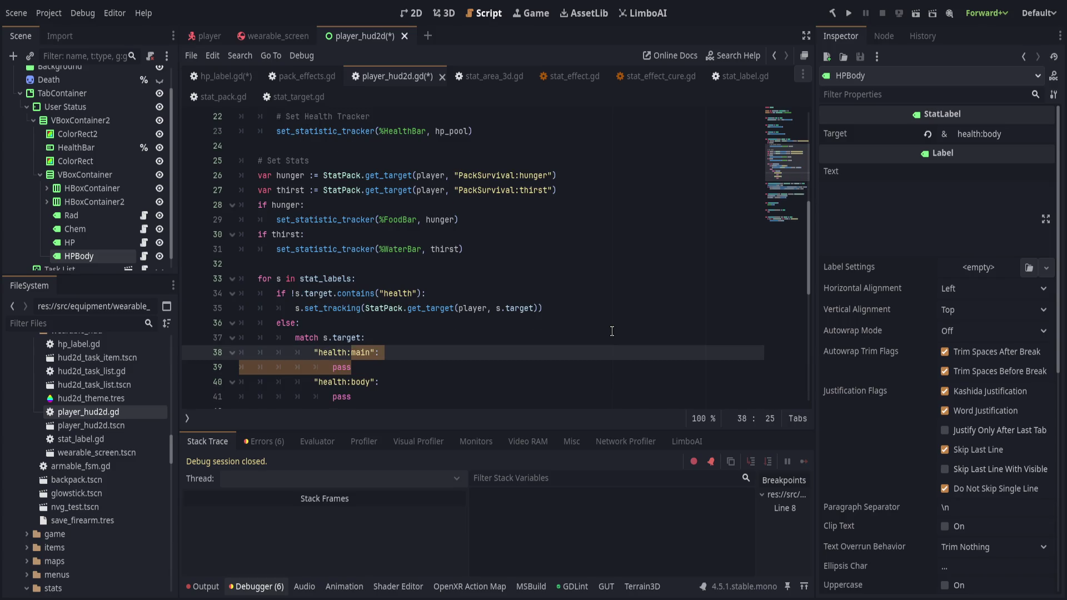
key("Down")
key("ctrl+s")
Step: Make the health:main case call set_tracking(StatPack.get_target("PackHealthPool"))
scroll(476, 303, "down", 1)
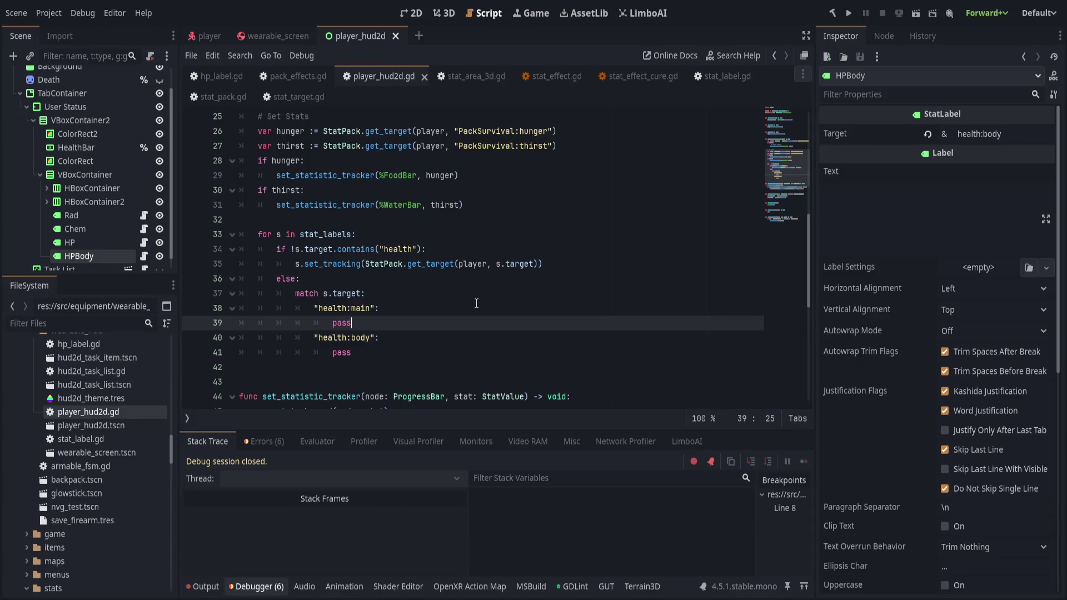
key("BackSpace")
key("BackSpace")
key("BackSpace")
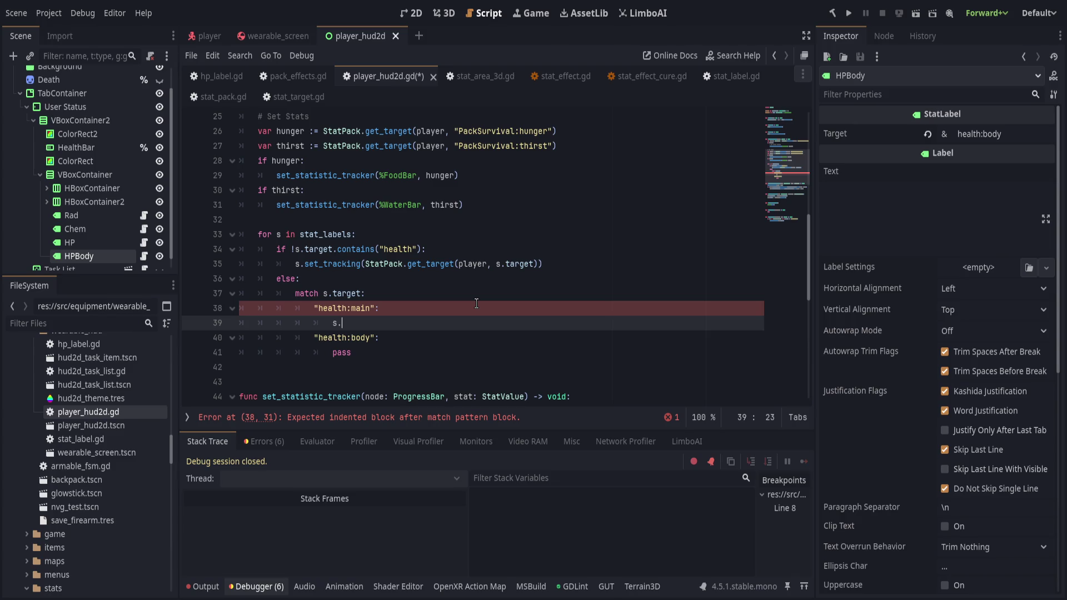
type("set_tracke")
key("BackSpace")
type("ing")
key("Return")
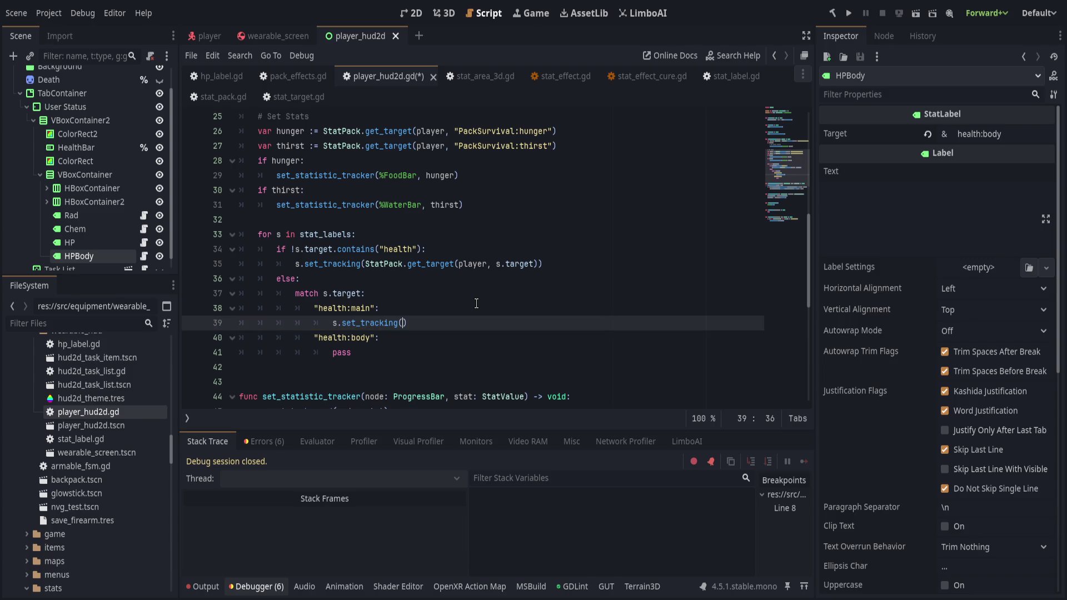
type("StatP")
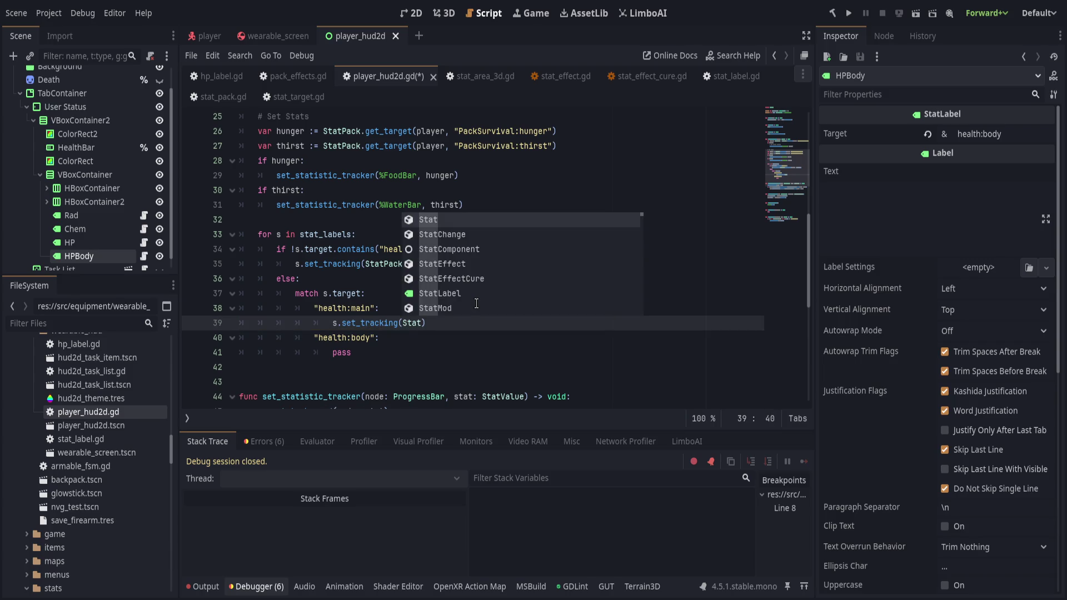
type("ack.get_targ")
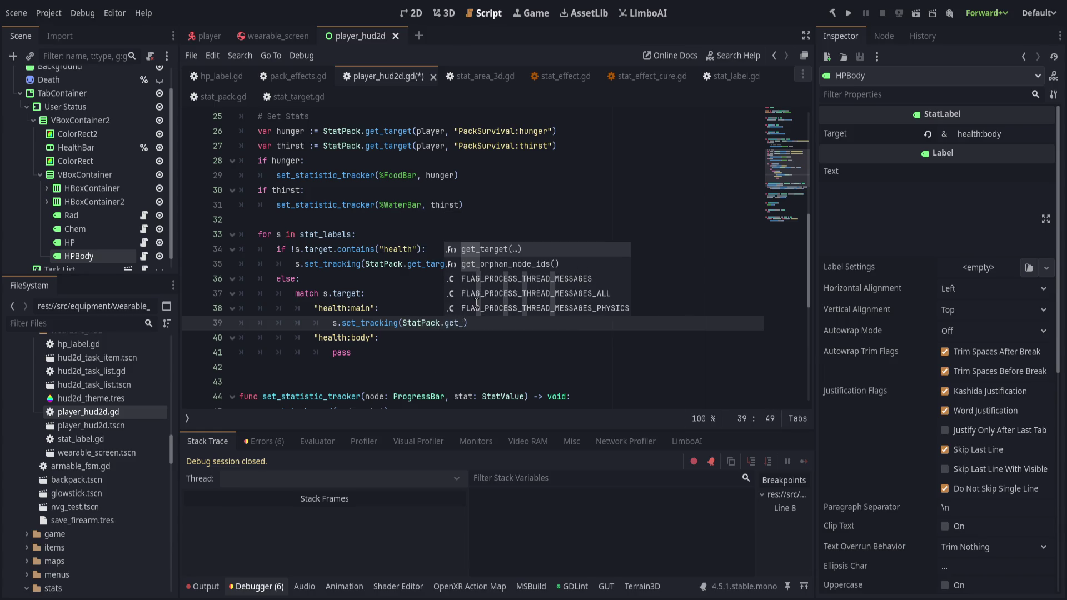
key("Return")
type("\"Health")
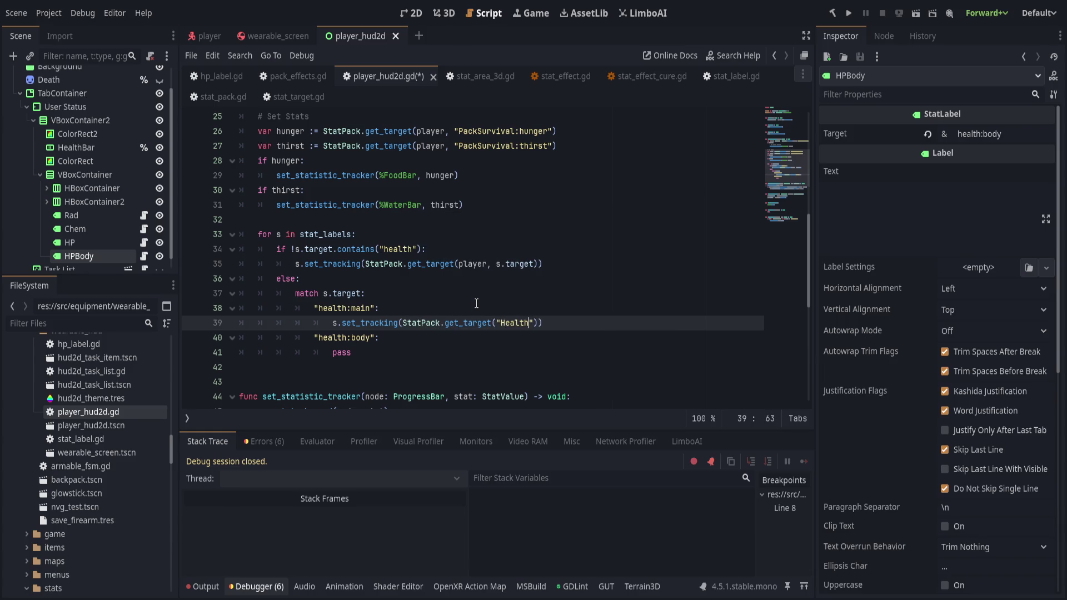
key("ctrl+BackSpace")
type("Pack")
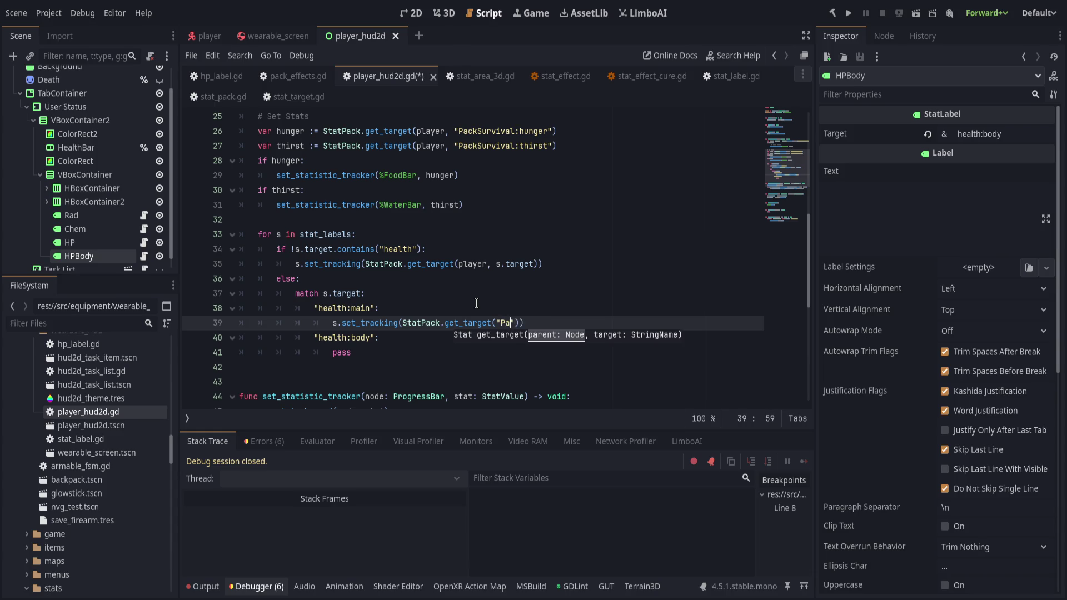
type("HealthPart")
key("BackSpace")
key("BackSpace")
key("BackSpace")
type("ool")
scroll(81, 357, "up", 15)
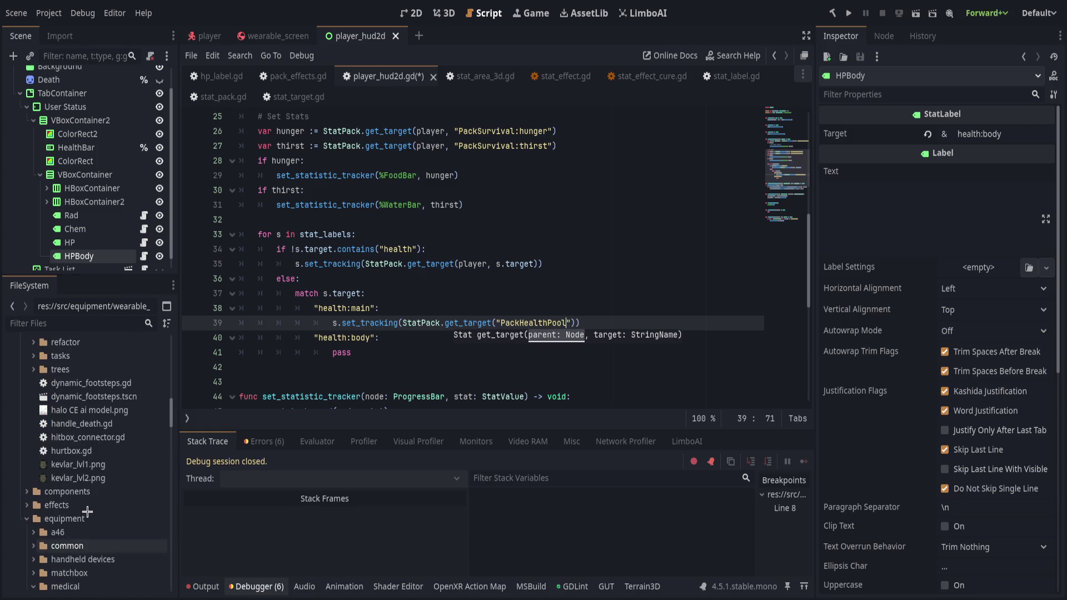
Step: Search the FileSystem for health and open the pack_health_pool.gd script
left_click(81, 323)
type("healthp")
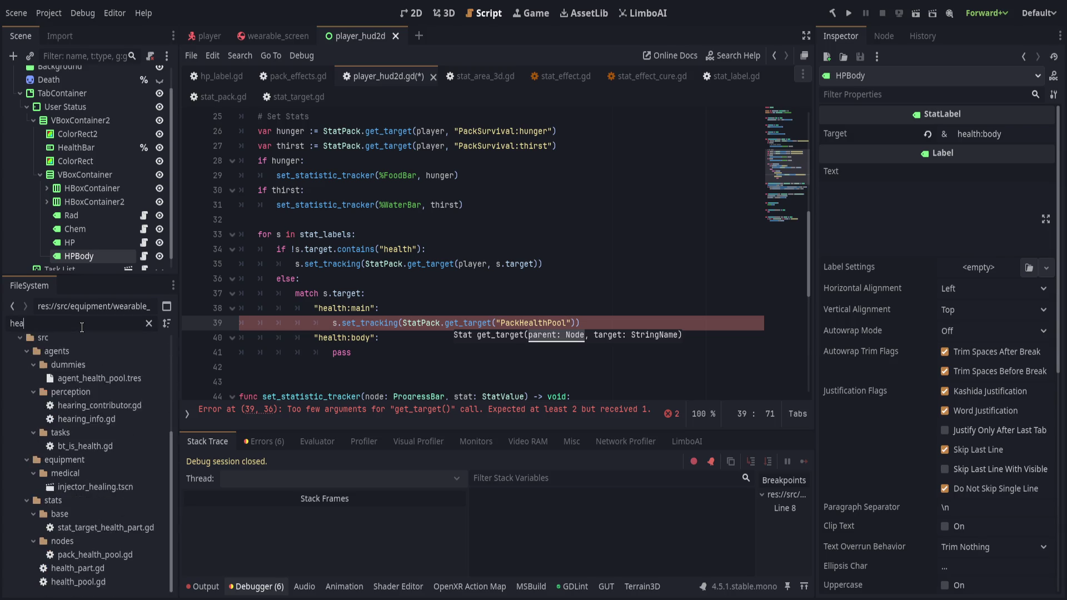
key("BackSpace")
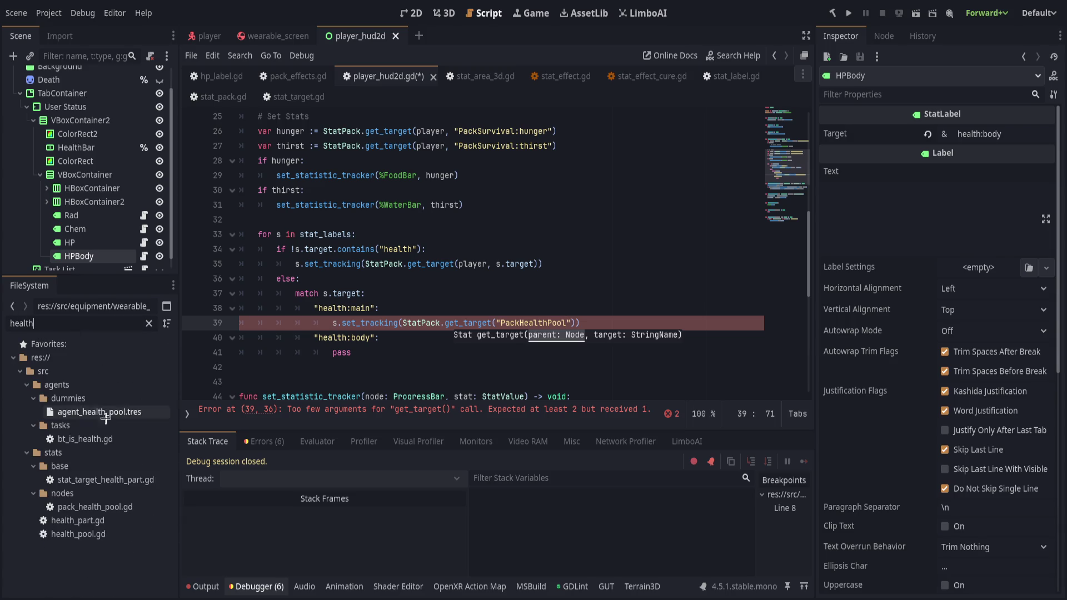
left_click(95, 507)
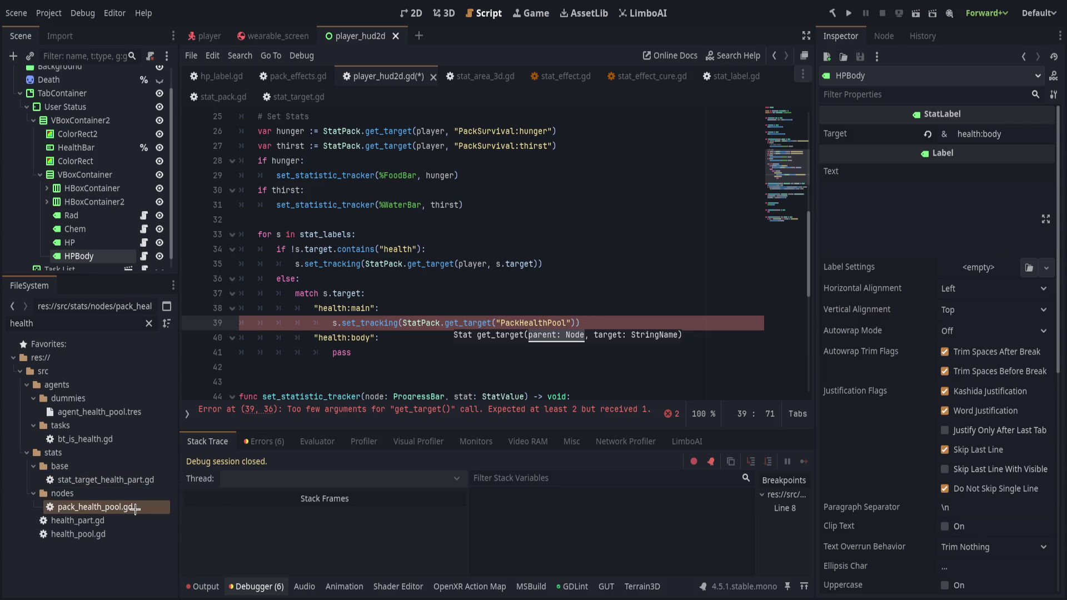
key("Up")
key("Down")
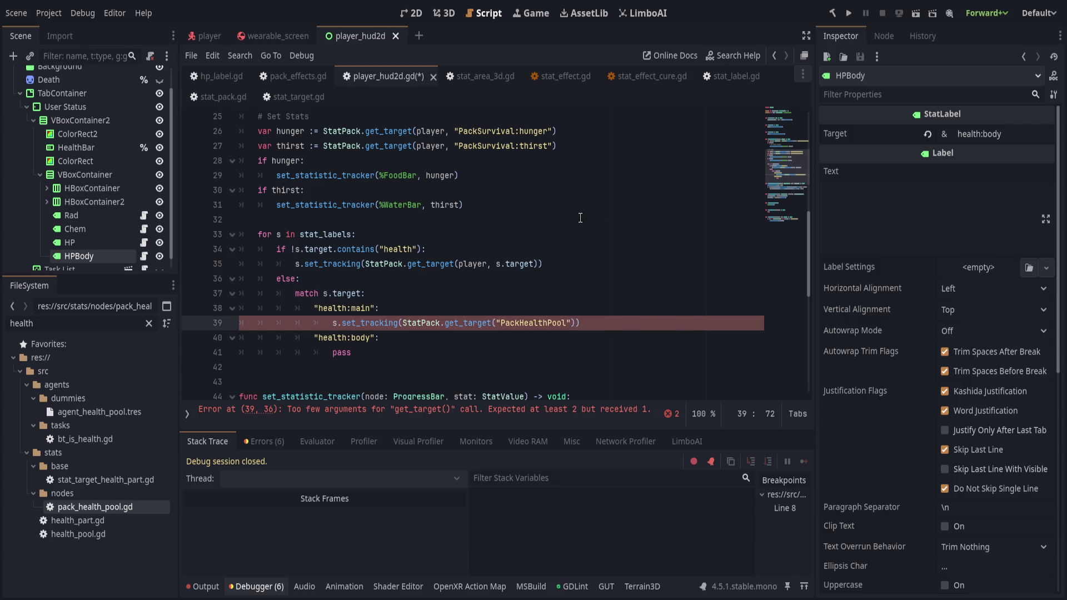
type(").p")
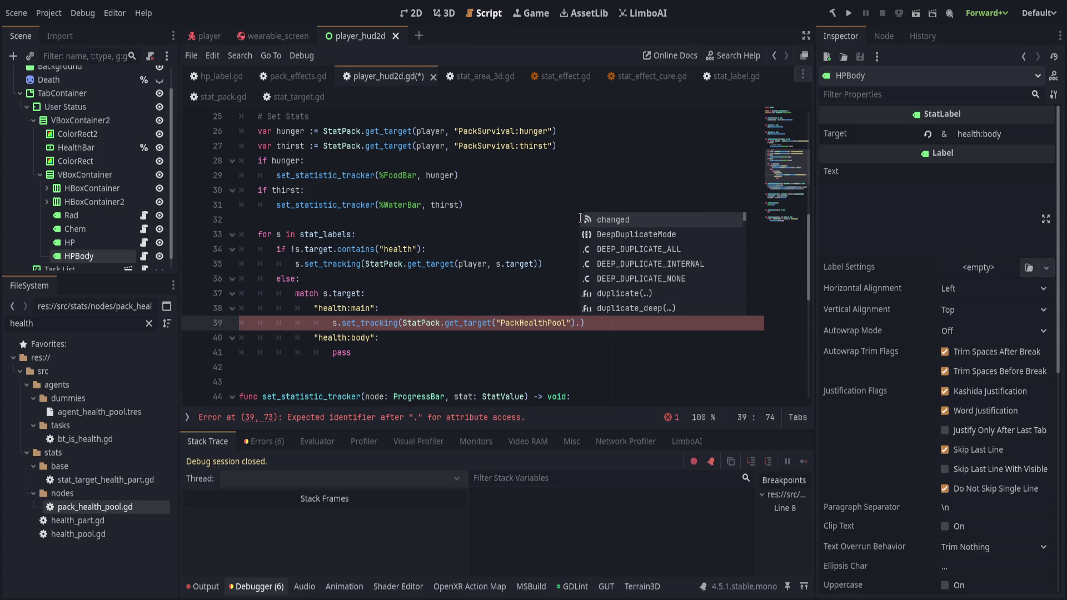
type("arts.get(")
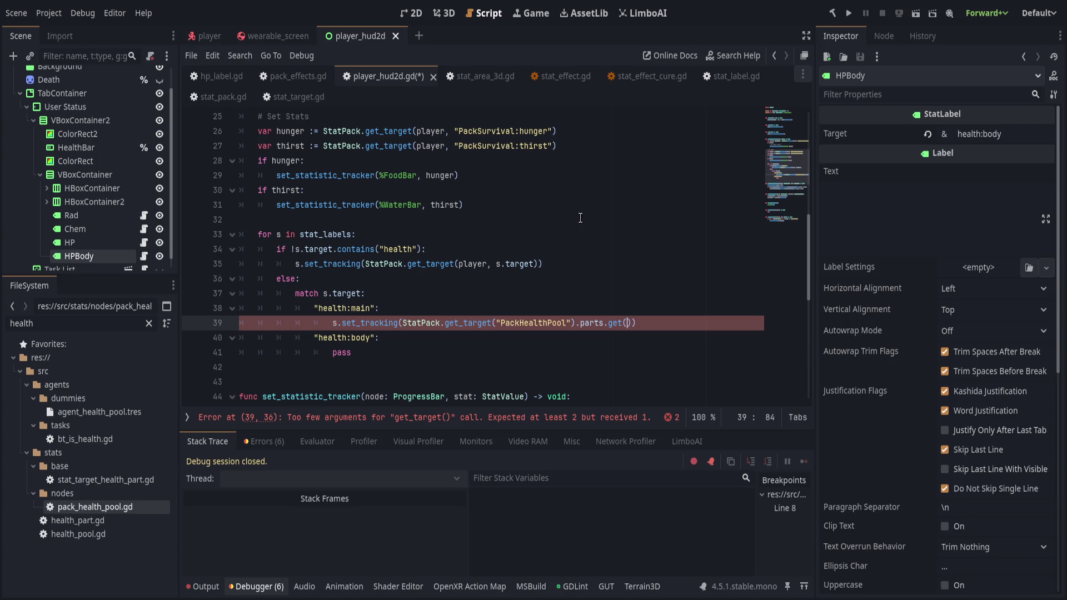
key("BackSpace")
key("BackSpace")
key("BackSpace")
Step: Return to player_hud2d.gd and place the cursor after PackHealthPool on line 39
left_click(87, 507)
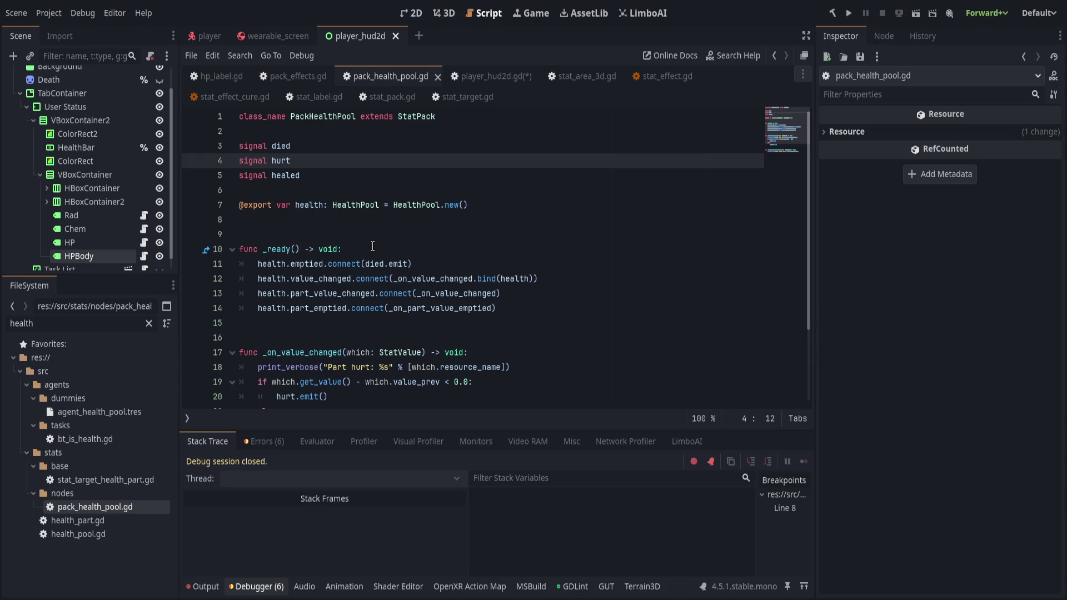
left_click(476, 76)
left_click(570, 322)
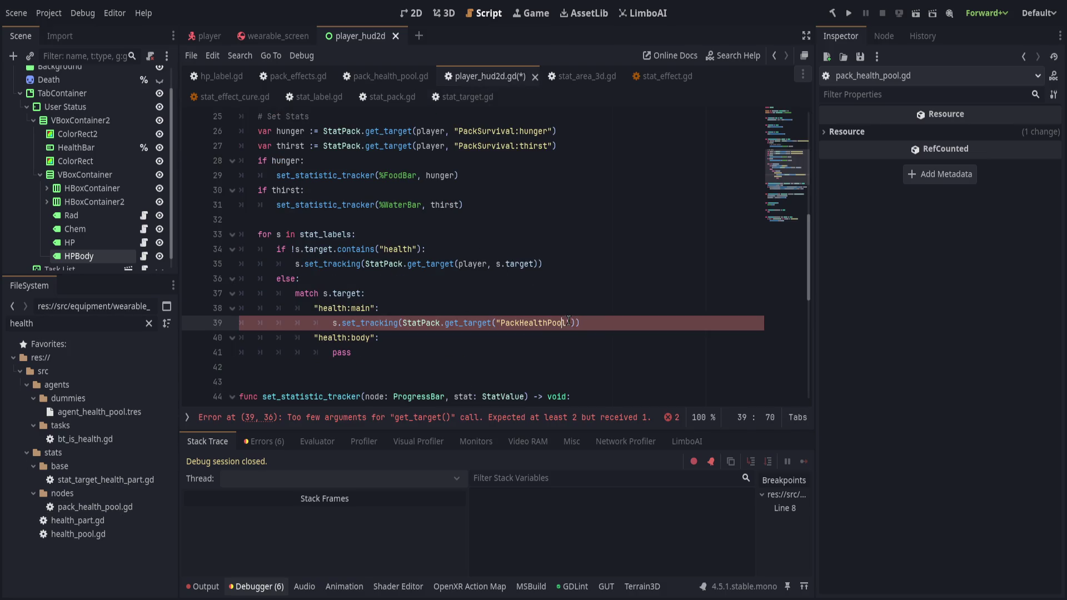
Step: Change line 39's target string to "PackHealthPool:health"
type(":health")
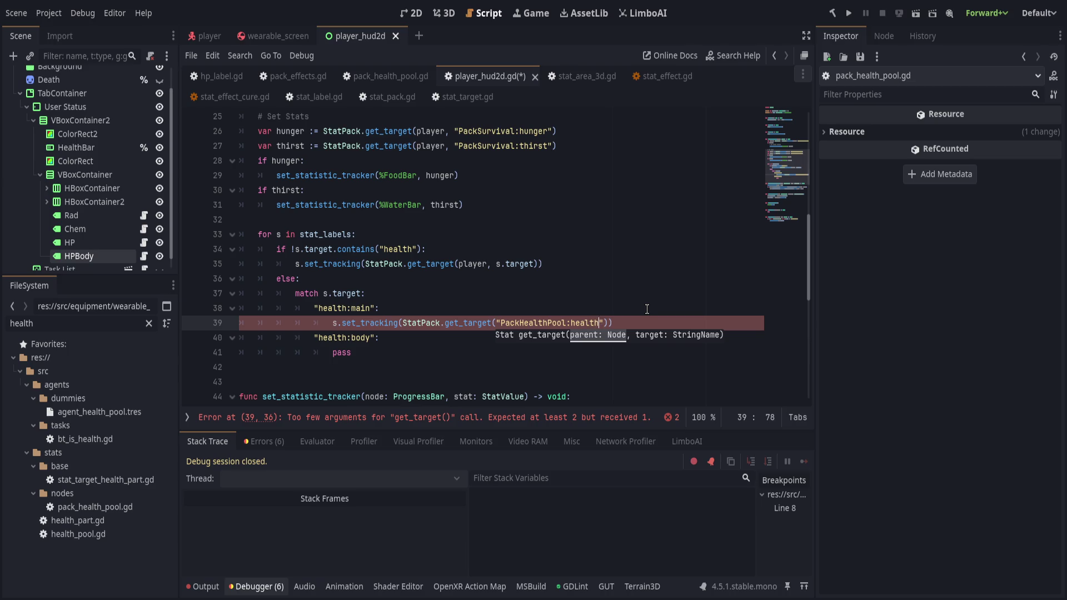
key("End")
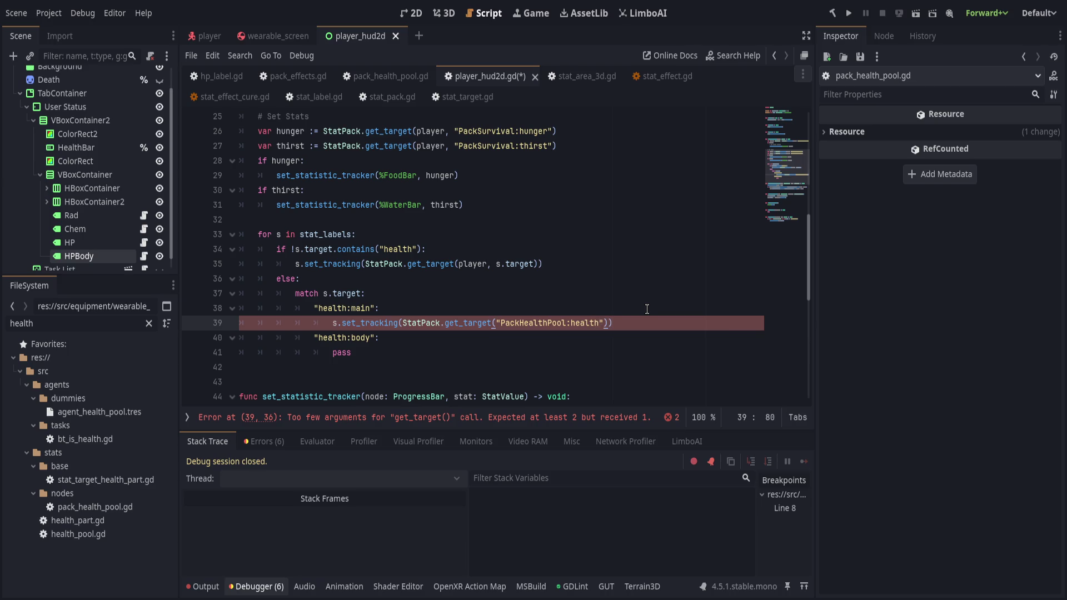
type(".")
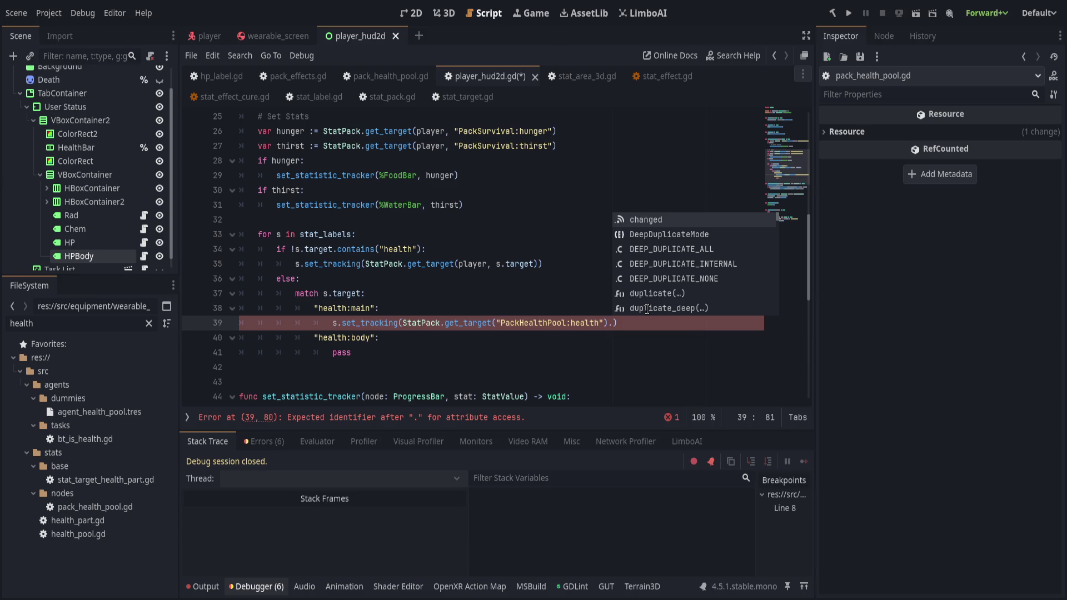
type("parts.")
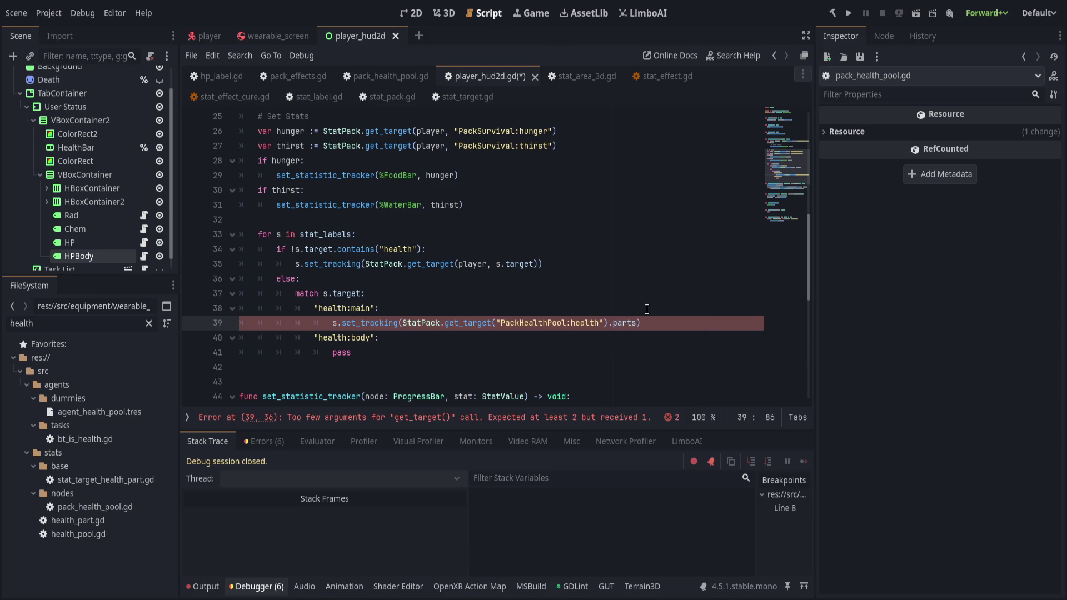
type("g")
key("BackSpace")
key("BackSpace")
key("BackSpace")
key("Left")
key("Left")
key("ctrl+shift+Left")
key("ctrl+shift+Left")
key("ctrl+shift+Left")
key("Right")
key("Right")
key("Right")
type(",")
key("BackSpace")
Step: Replace pass on line 41 with the copied tracking call plus .parts.get("body")
key("shift+Home")
key("ctrl+c")
key("Down")
key("Down")
key("shift+End")
key("ctrl+v")
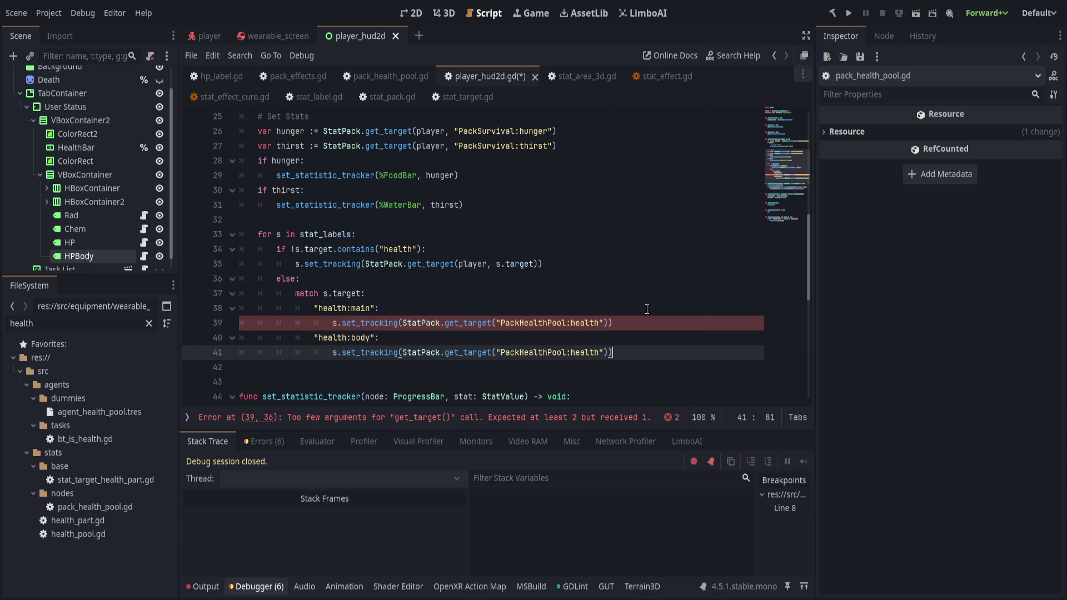
key("Left")
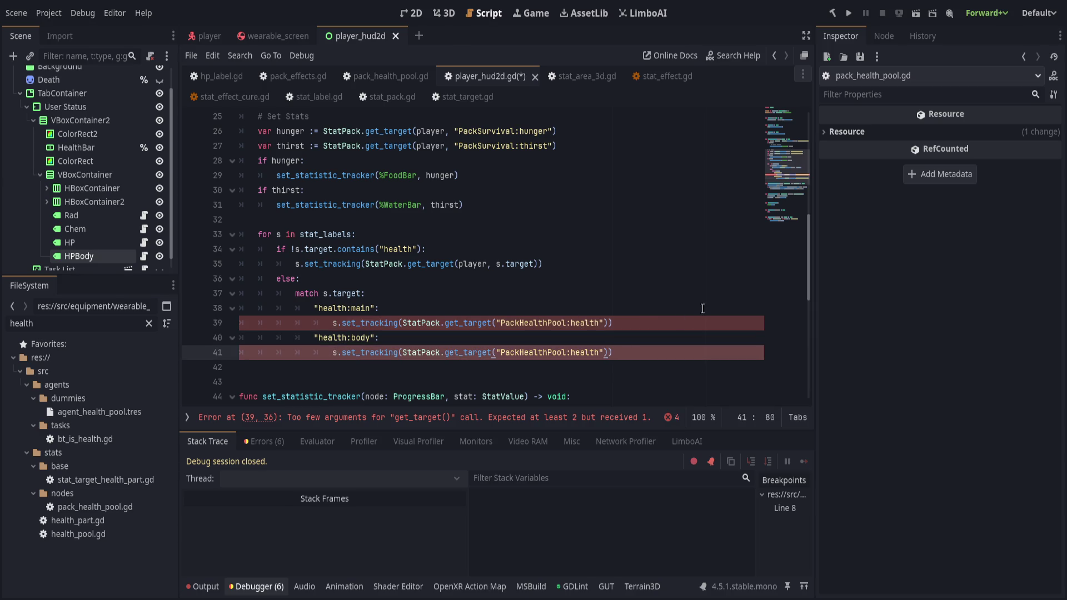
key("Left")
type(".parts.get(")
type("\"body")
Step: Fix line 39's error by adding player as get_target's first argument
left_click(466, 421)
scroll(555, 333, "up", 2)
left_click(605, 337)
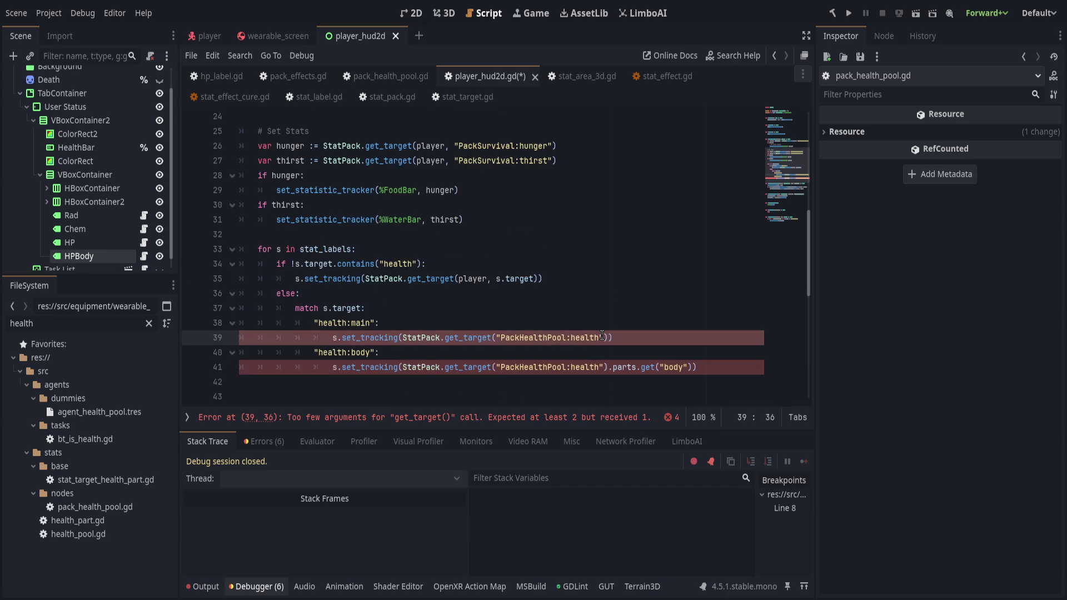
type(",")
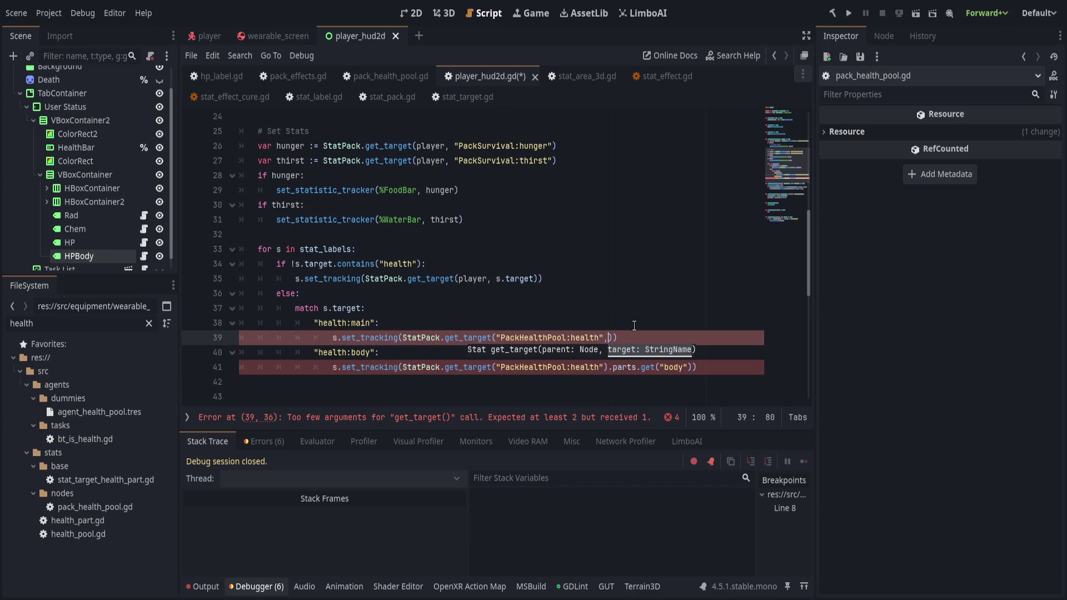
key("BackSpace")
key("ctrl+Left")
key("ctrl+Left")
key("ctrl+Left")
type("player,")
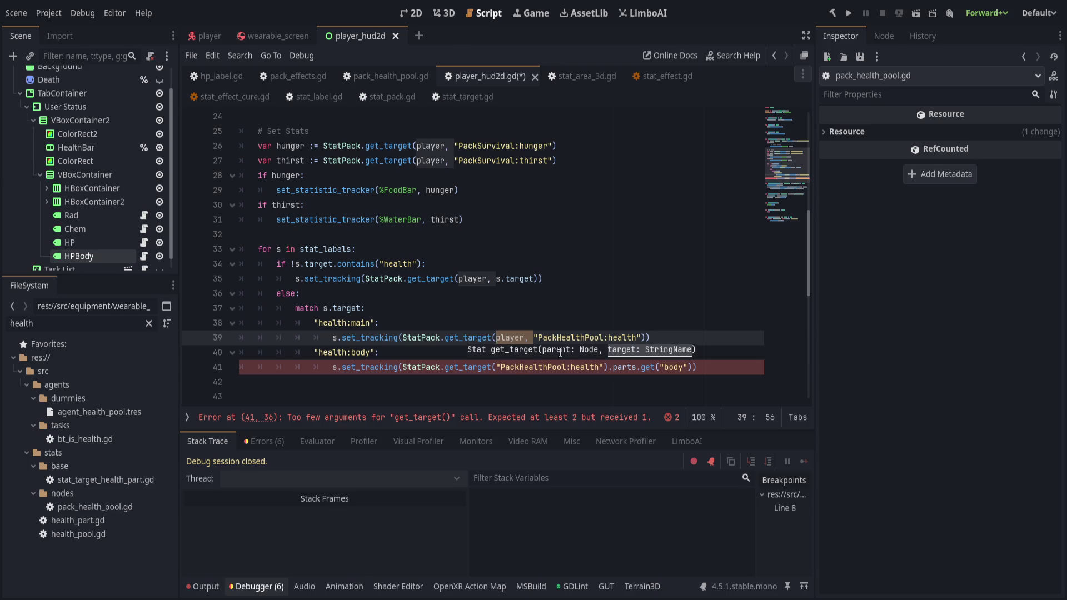
Step: Add the player argument to line 41's call too, save, and run the project
key("Down")
key("Down")
key("ctrl+v")
key("End")
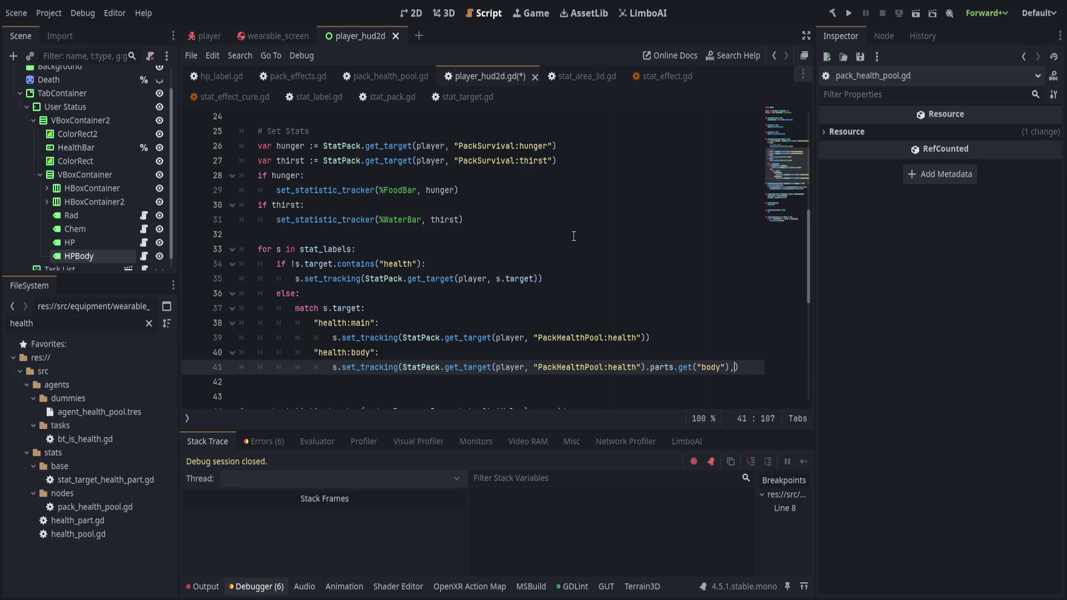
key("Right")
key("ctrl+s")
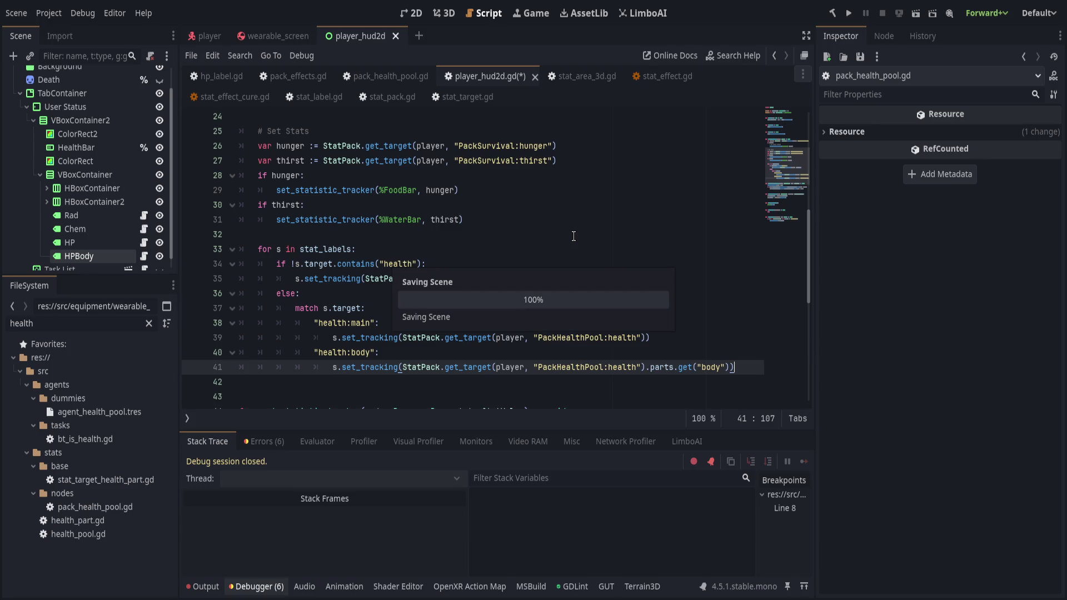
scroll(333, 250, "down", 1)
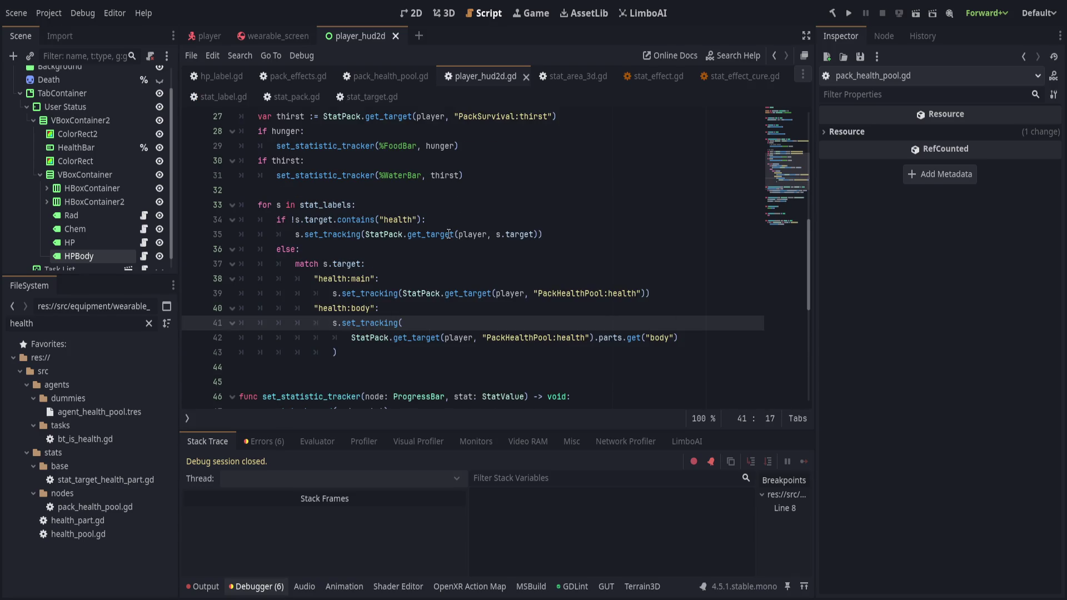
scroll(449, 234, "down", 1)
key("F5")
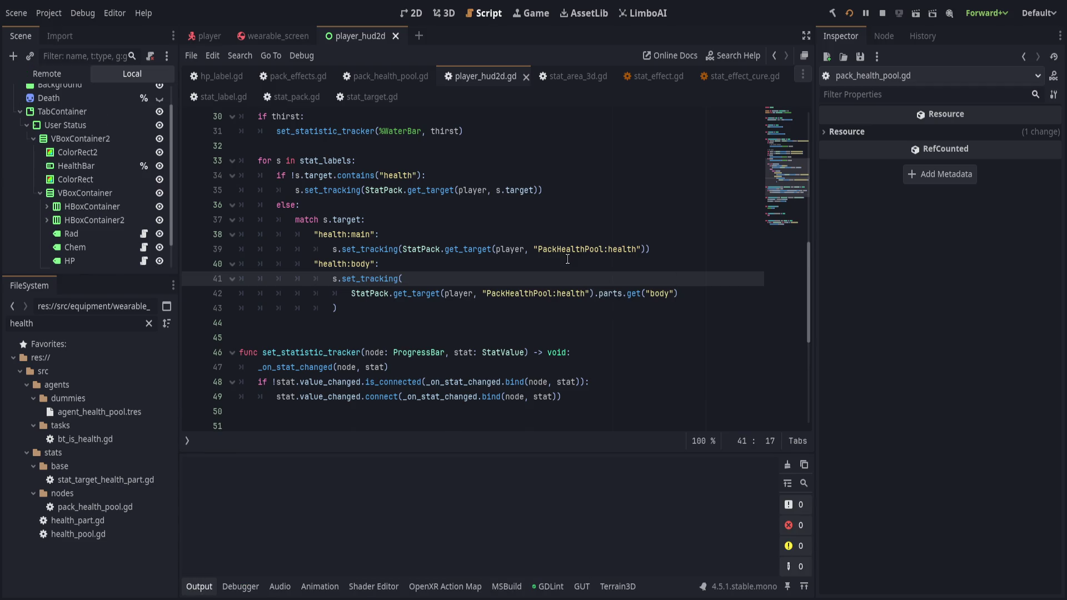
Step: In the 2D HUD scene, hide the Chem label via its visibility toggle
left_click(445, 12)
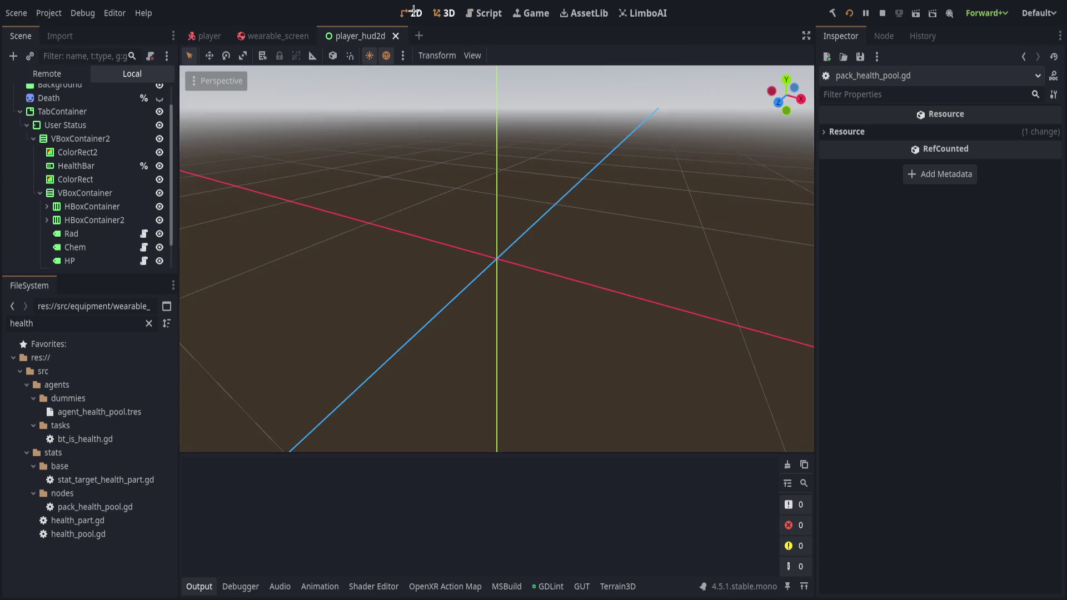
left_click(412, 12)
scroll(105, 239, "down", 2)
left_click(99, 231)
left_click(97, 245)
left_click(100, 217)
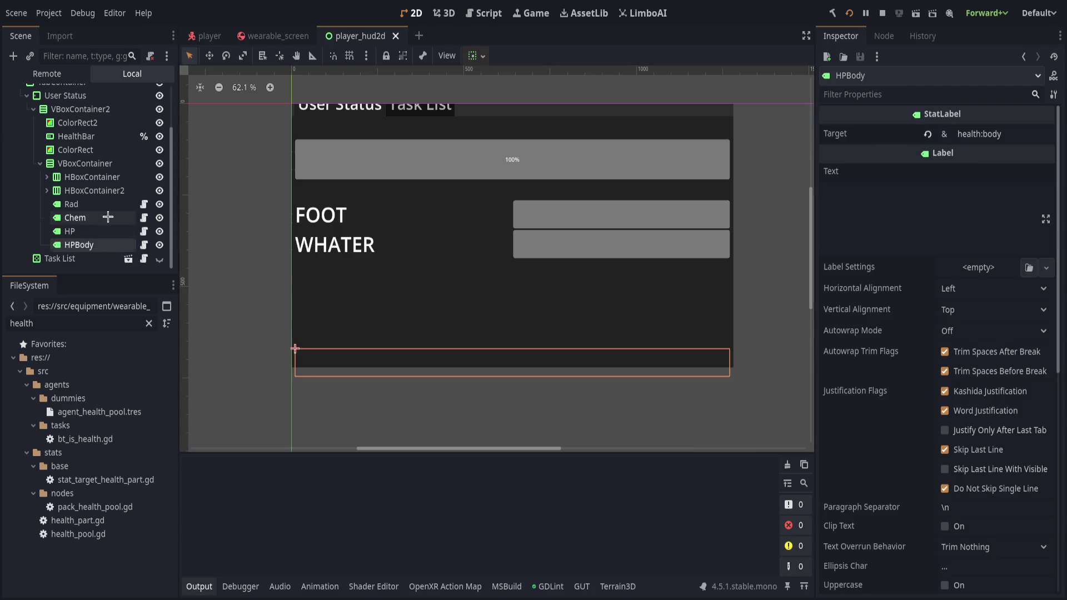
left_click(159, 219)
left_click(159, 218)
Step: Play the game with F5 to check the wrist HUD readouts, then return to the editor
key("Down")
key("Down")
key("F5")
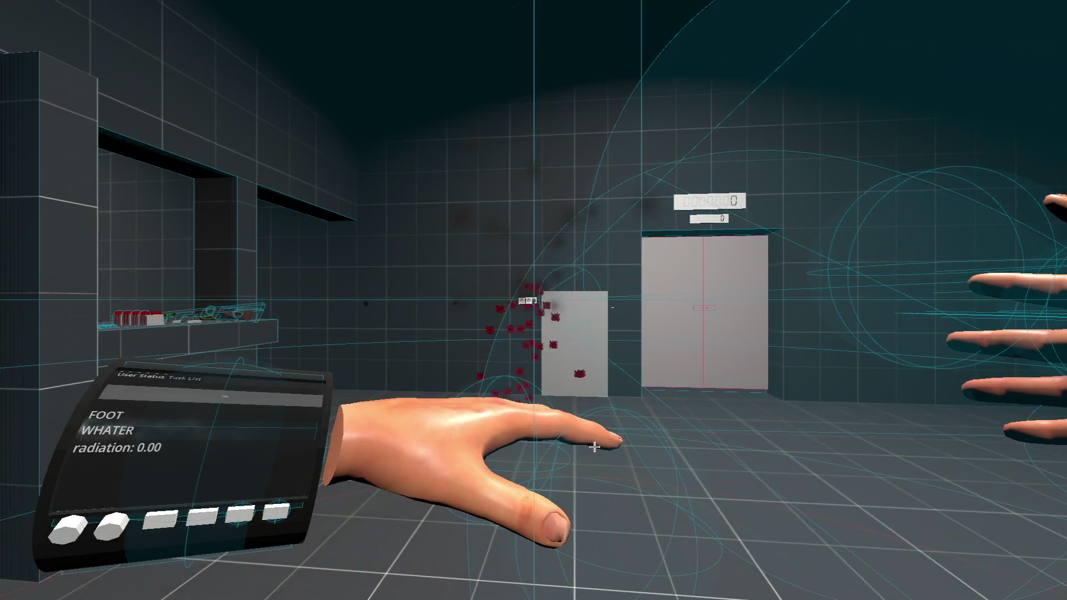
key("alt+Tab")
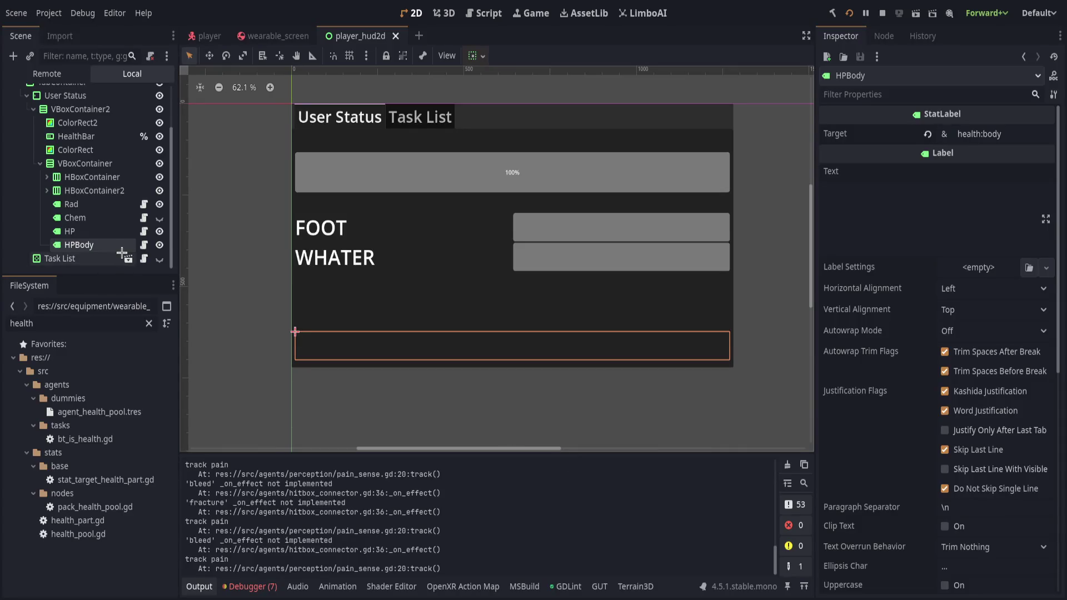
Step: Check the HP and HPBody labels' targets, then go back to the script editor
left_click(81, 232)
left_click(78, 245)
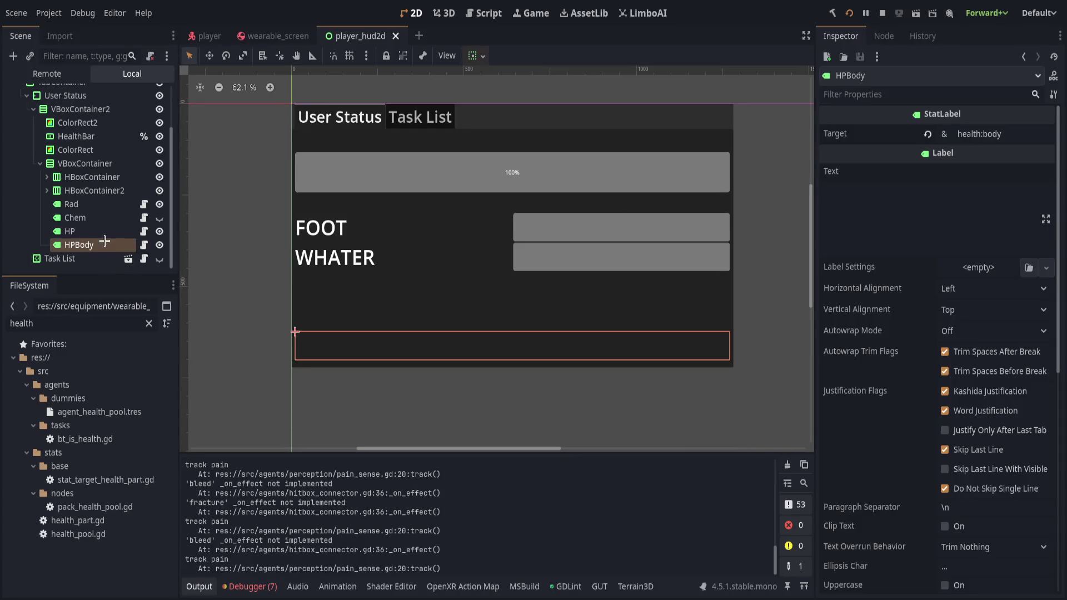
left_click(483, 12)
scroll(378, 364, "up", 2)
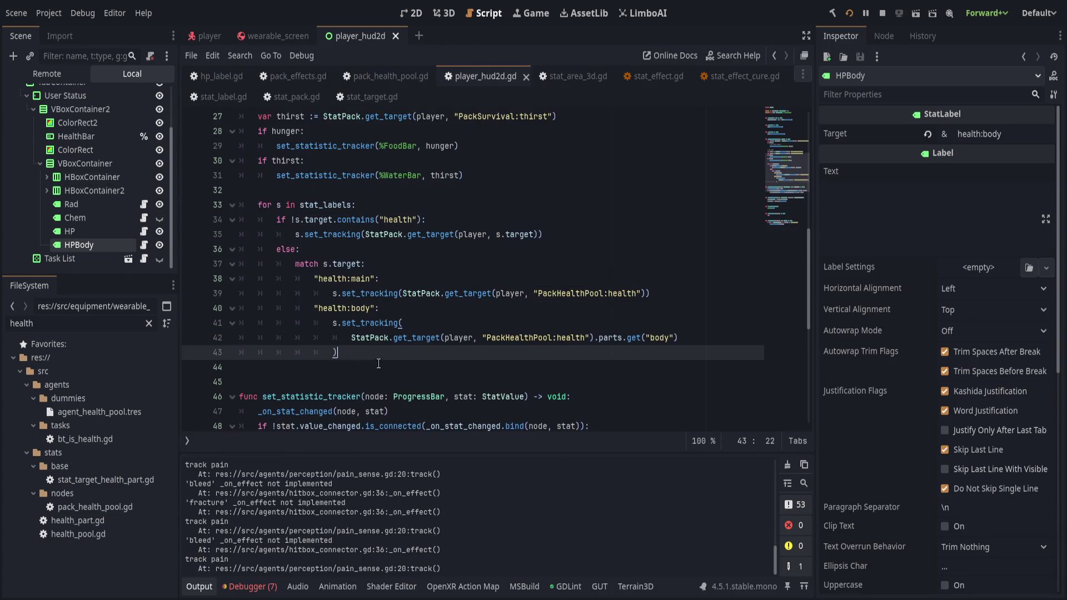
scroll(381, 351, "down", 2)
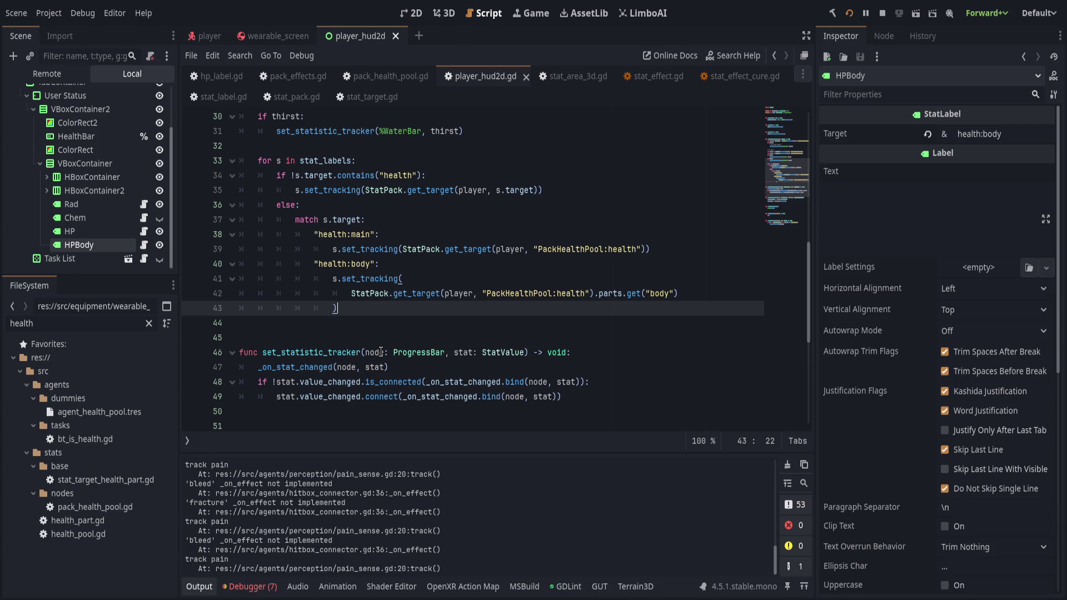
scroll(381, 352, "down", 6)
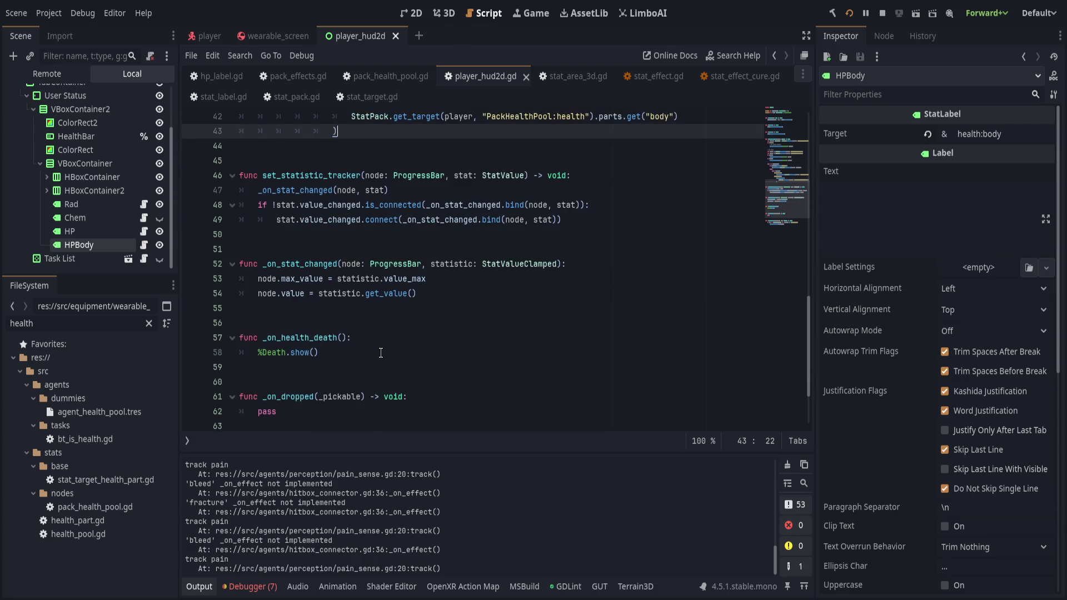
scroll(380, 352, "up", 4)
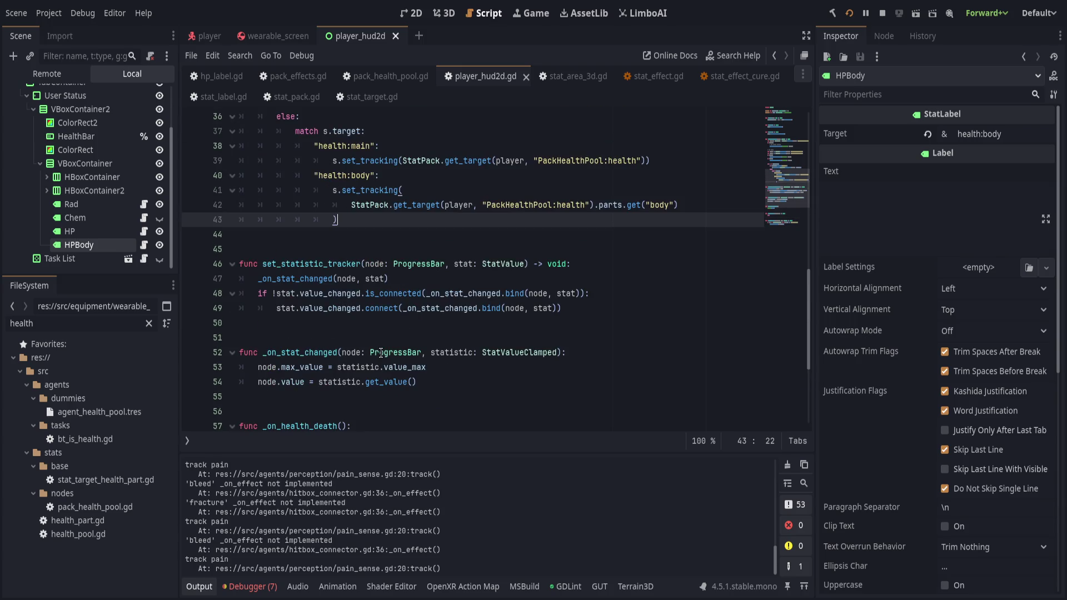
Step: Open stat_label.gd and review how _update checks the condition and sets the label text
key("alt+Left")
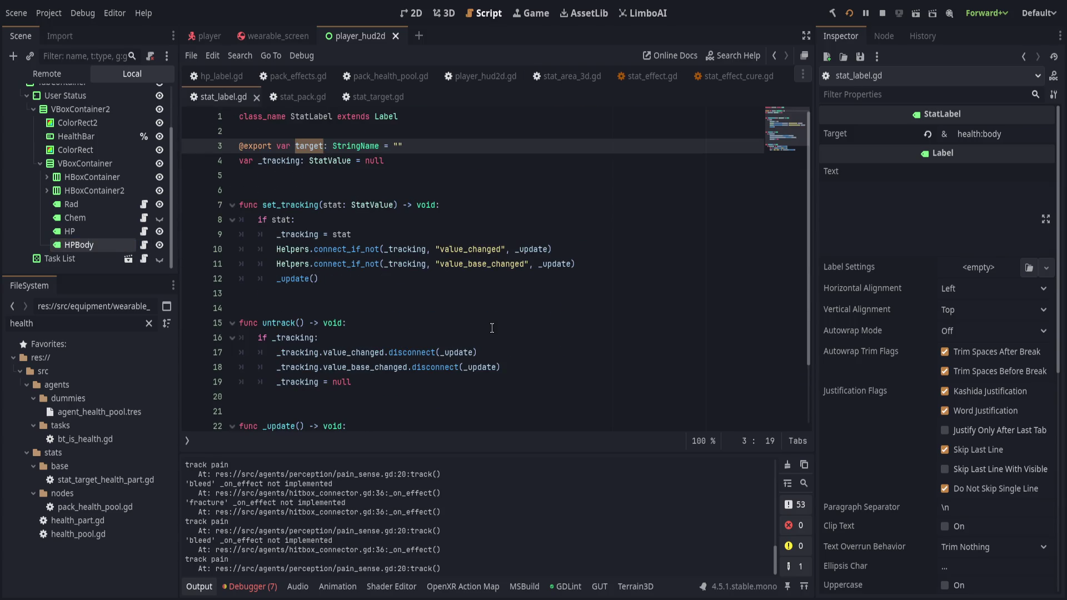
scroll(492, 328, "down", 2)
left_click(476, 366)
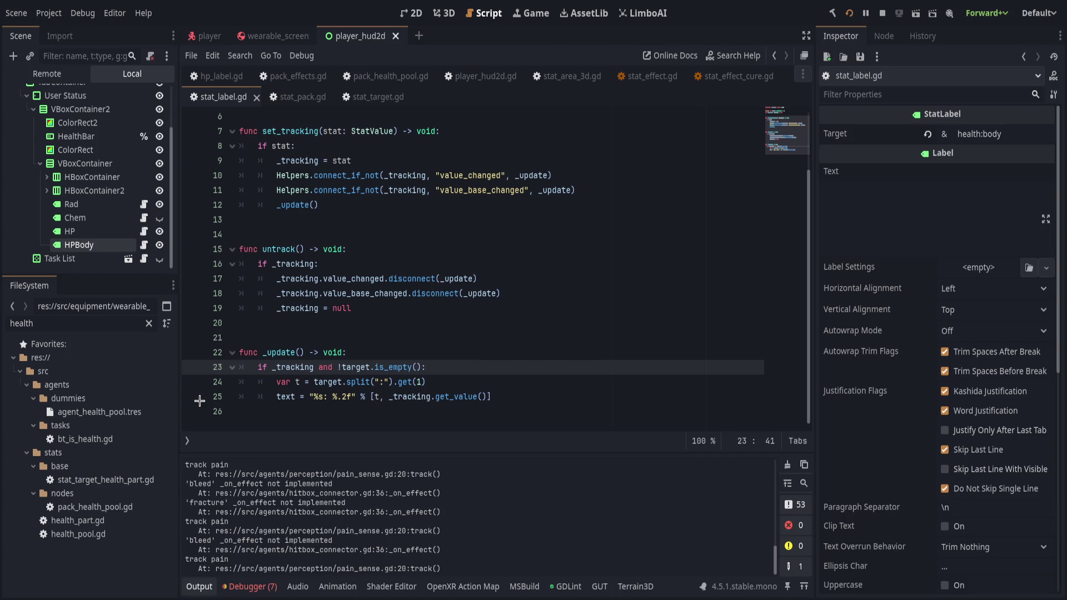
left_click(536, 396)
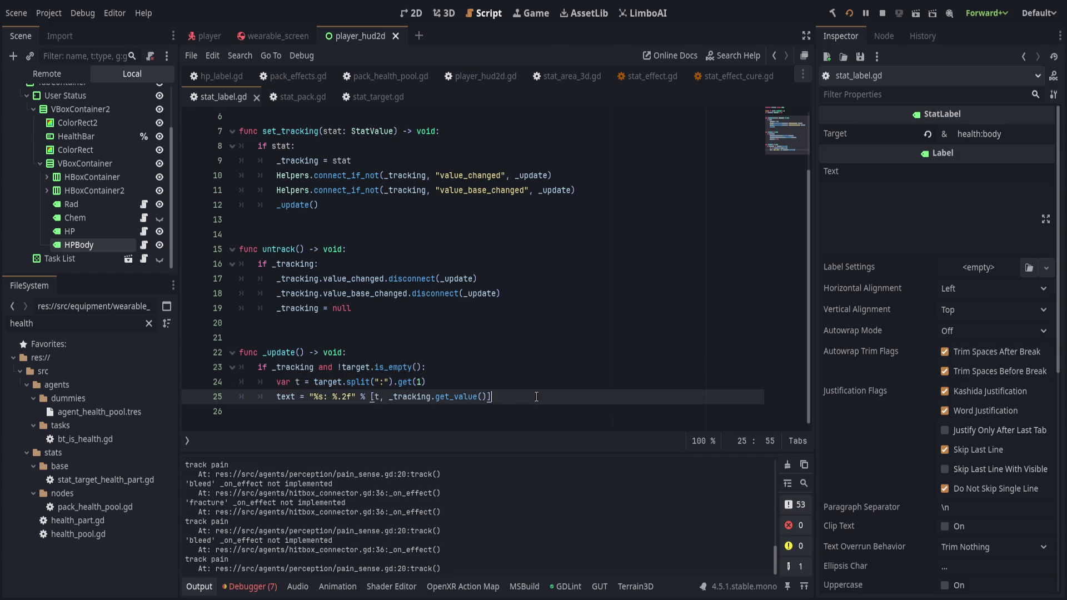
scroll(536, 394, "up", 2)
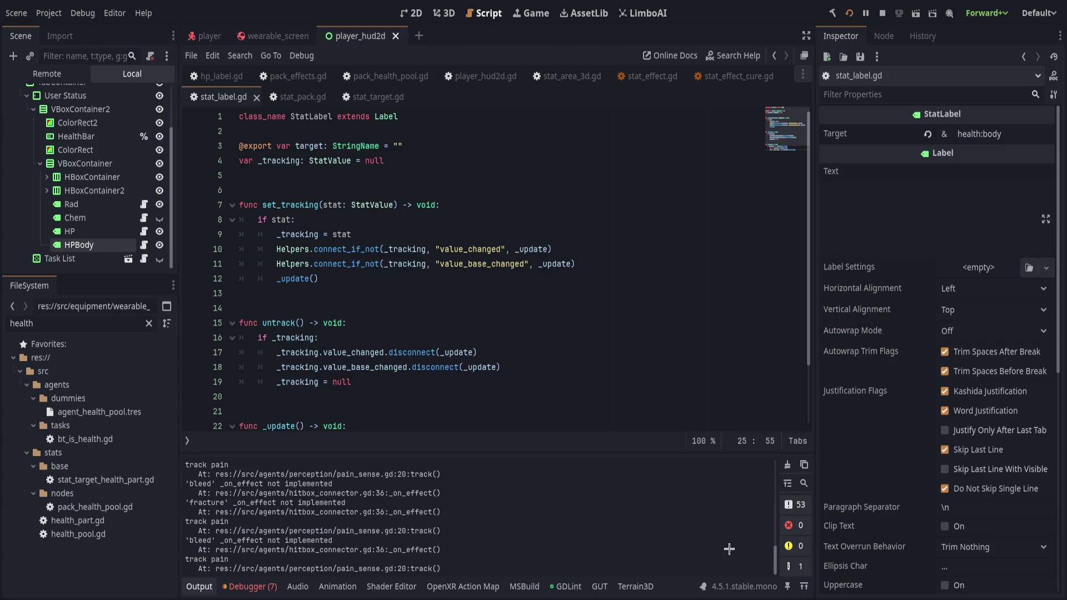
left_click_drag(774, 559, 772, 469)
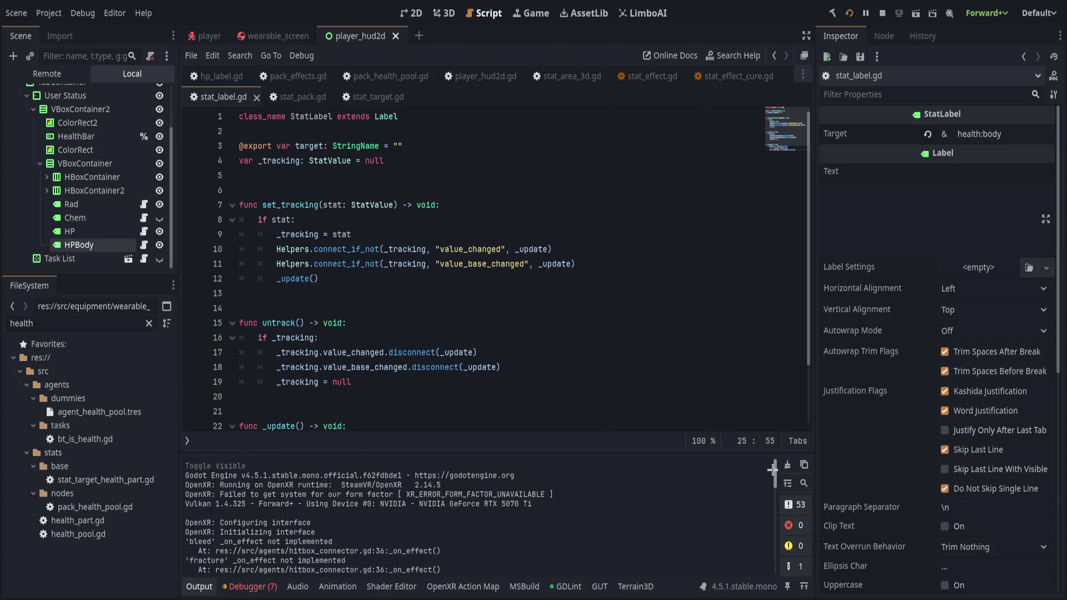
Step: Set breakpoints on lines 39 and 41 of player_hud2d.gd and run the game
left_click(145, 245)
scroll(66, 253, "up", 3)
left_click(143, 95)
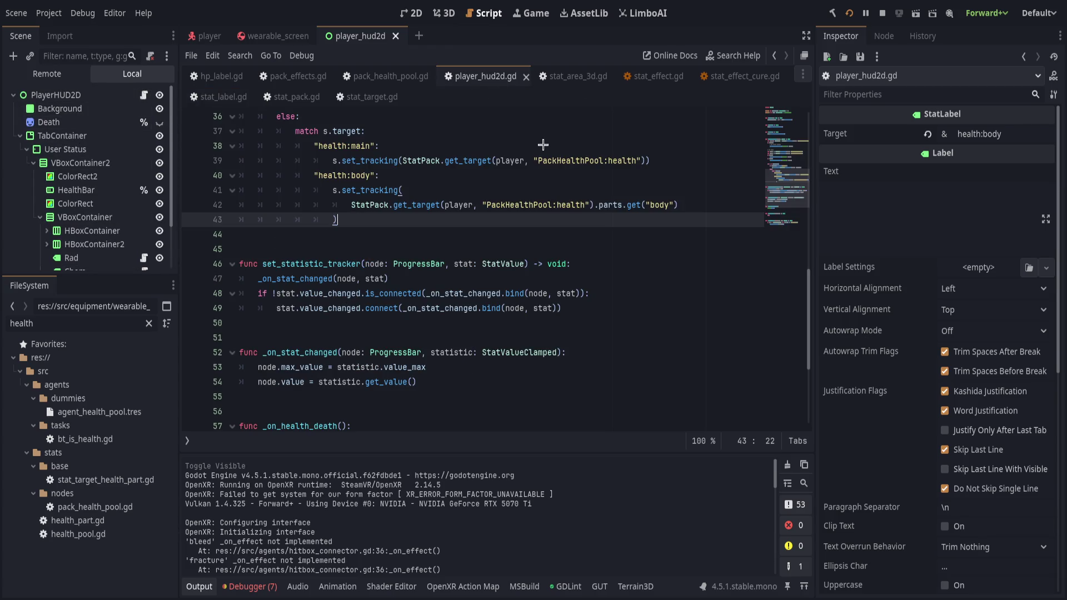
scroll(413, 279, "up", 3)
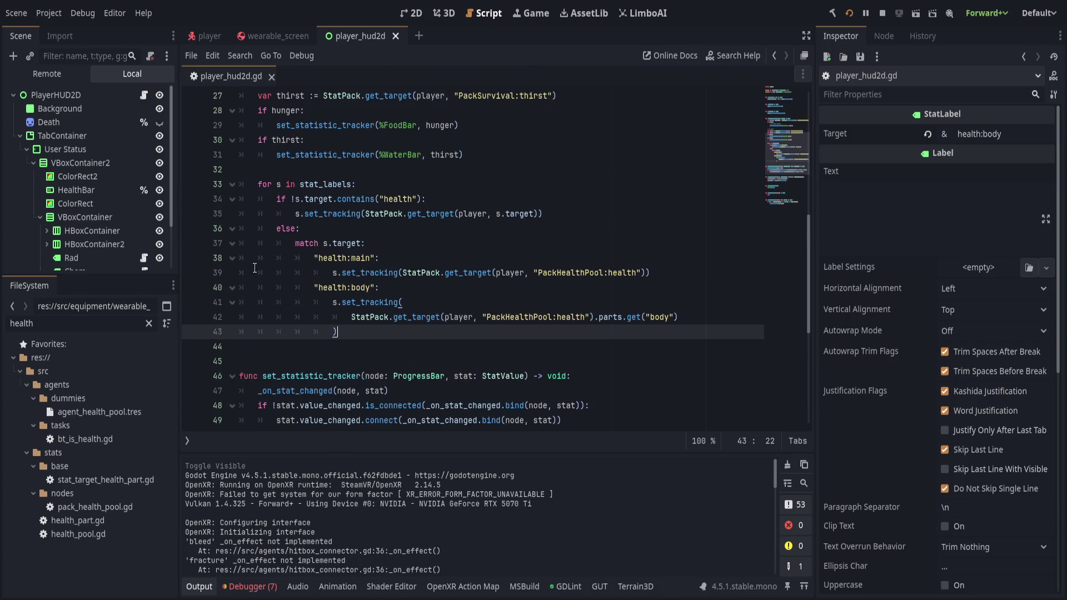
left_click(192, 272)
left_click(192, 302)
left_click(516, 293)
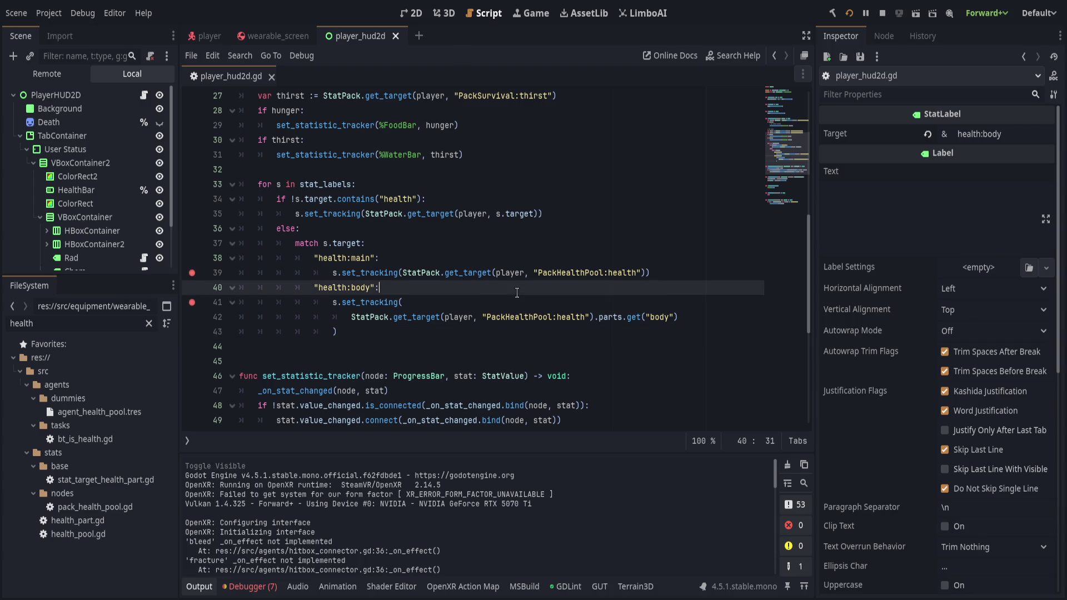
left_click(848, 12)
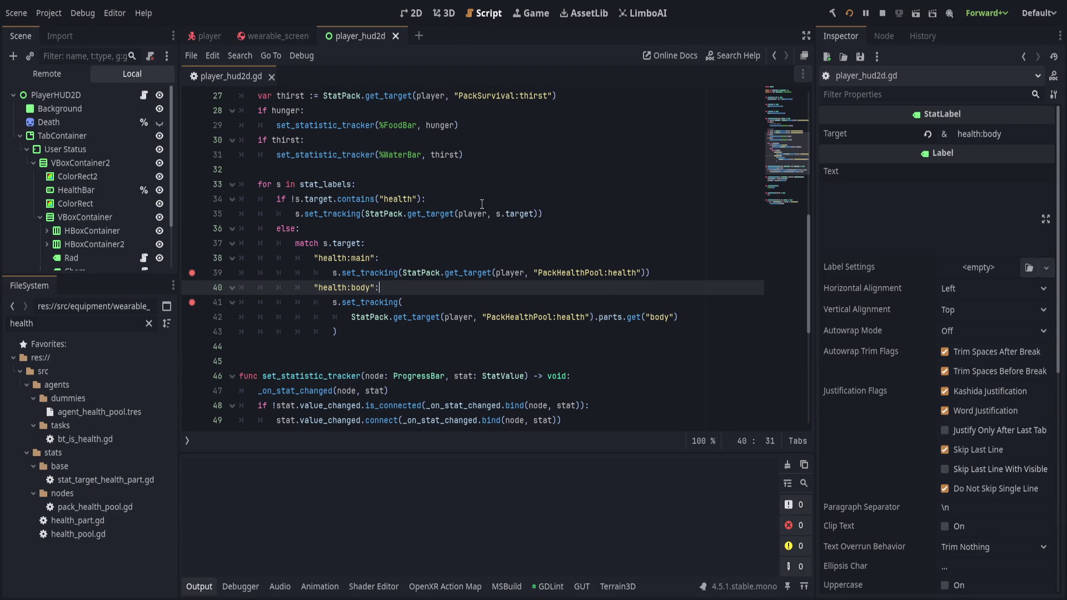
Step: Restart the game and add breakpoints on lines 36, 37 and 34
left_click(591, 256)
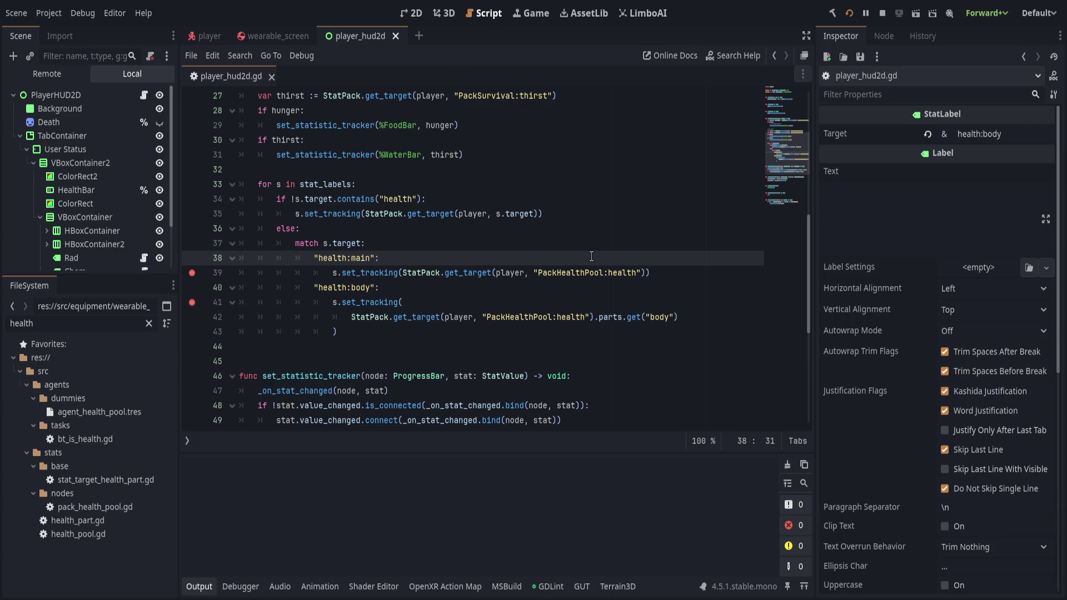
left_click(849, 12)
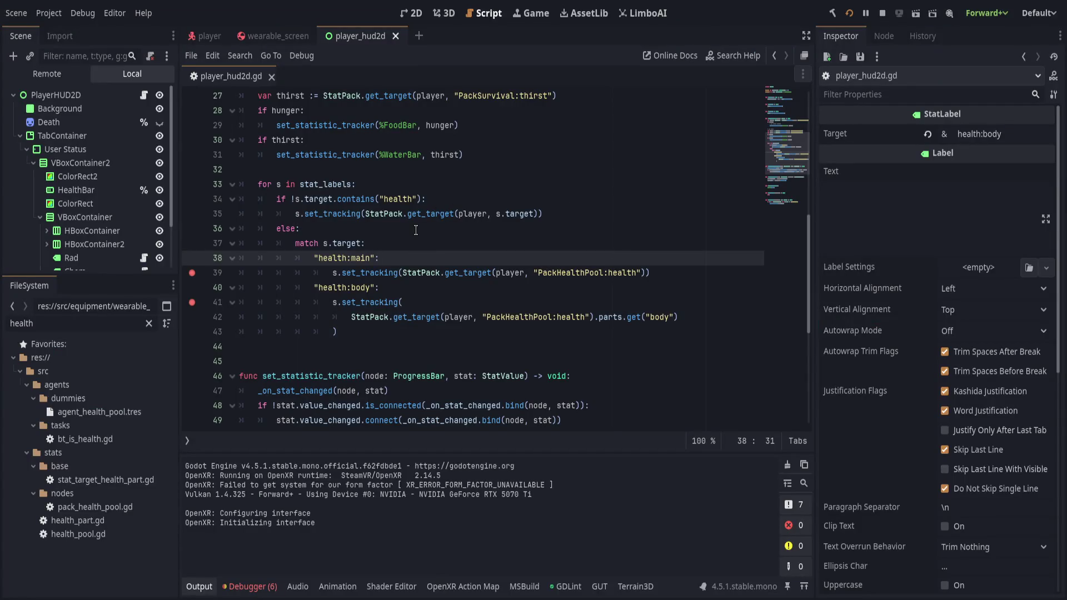
left_click(191, 243)
left_click(191, 228)
left_click(338, 243)
left_click(398, 229)
left_click_drag(398, 228, 281, 199)
left_click(192, 199)
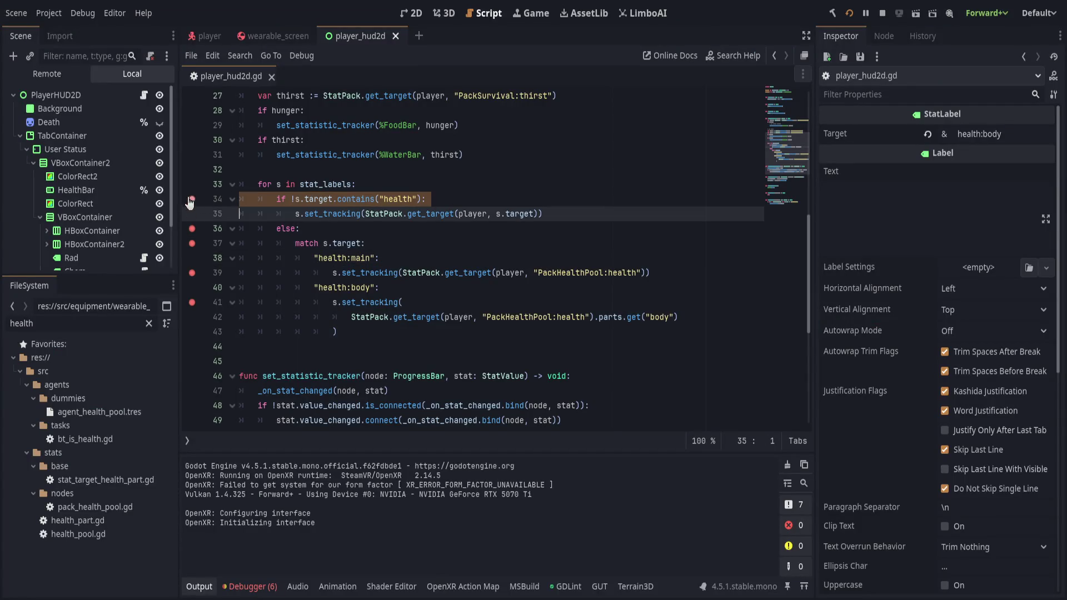
left_click(443, 199)
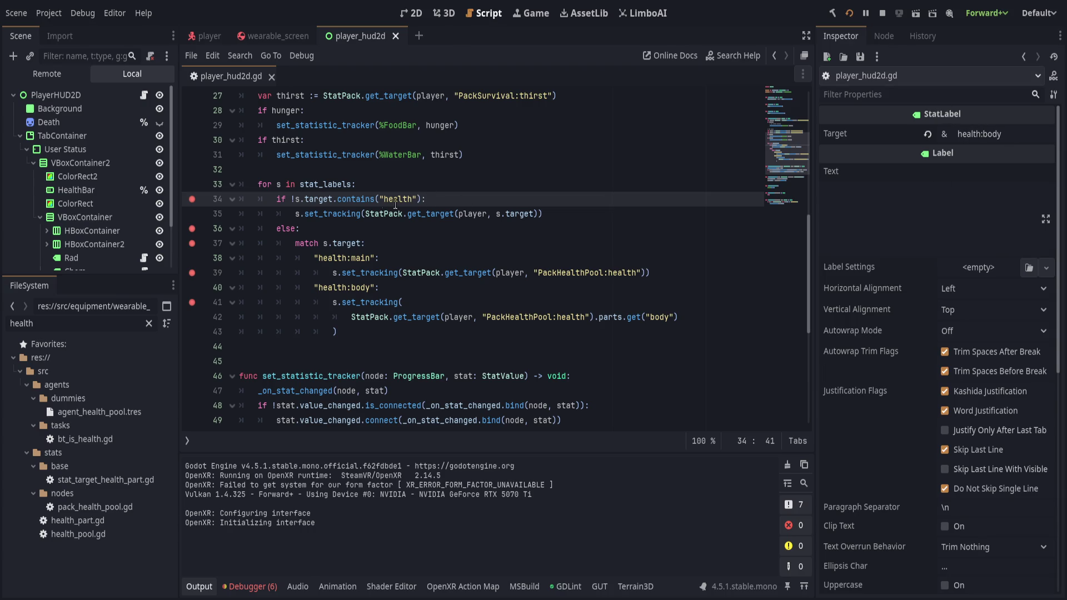
Step: Open the documentation for contains used on line 34
double_click(356, 199)
left_click(481, 199)
key("alt+F1")
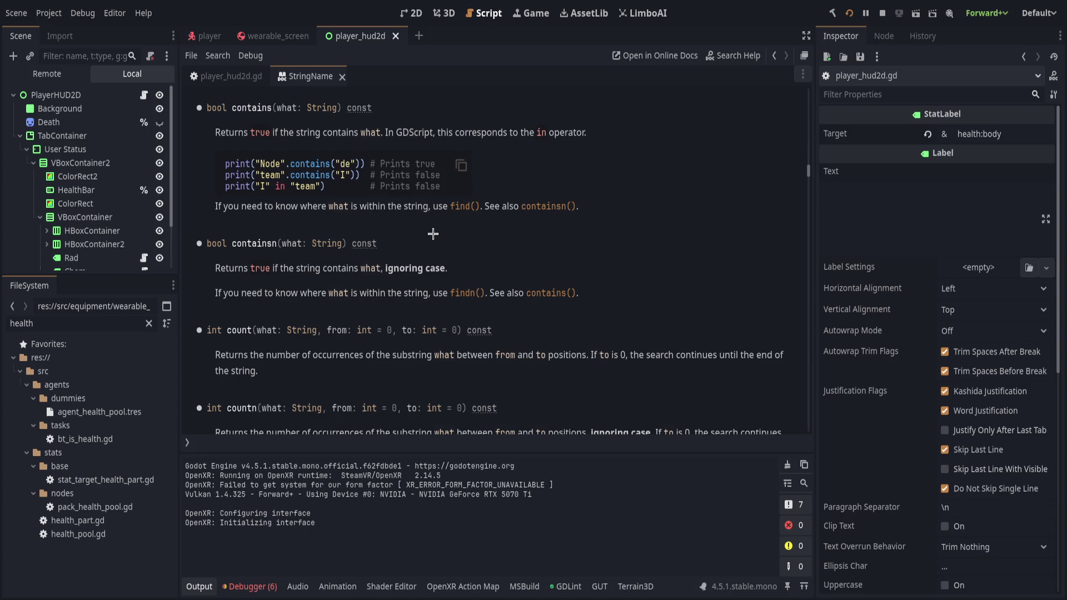
Step: Close the StringName help page, recheck the HP and HPBody nodes, and restart the game with F5
left_click(230, 76)
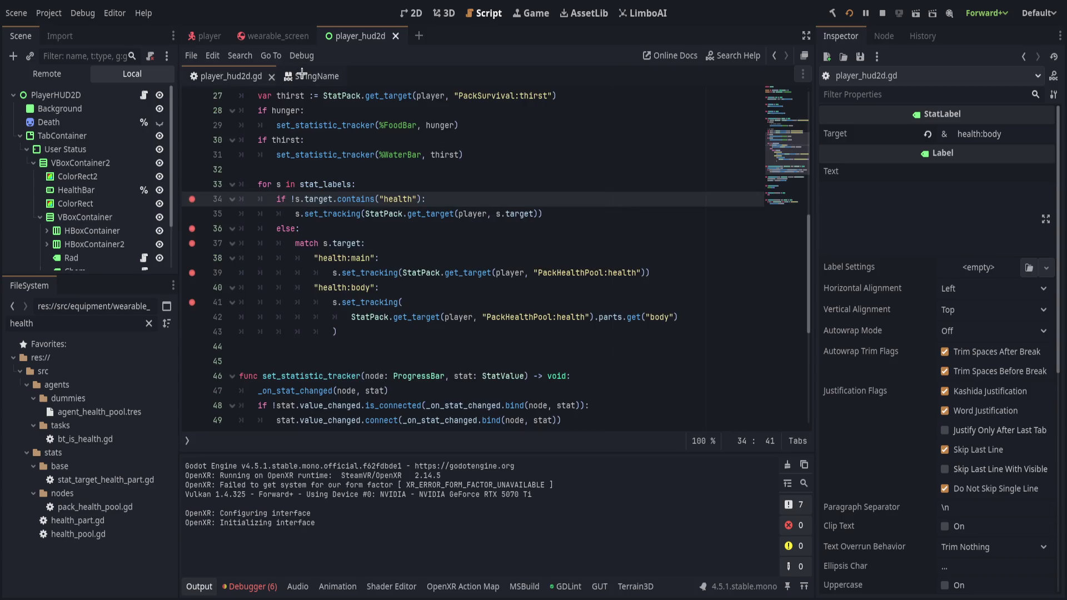
key("ctrl+w")
scroll(96, 231, "down", 3)
left_click(96, 231)
left_click(83, 245)
left_click(84, 231)
left_click(523, 244)
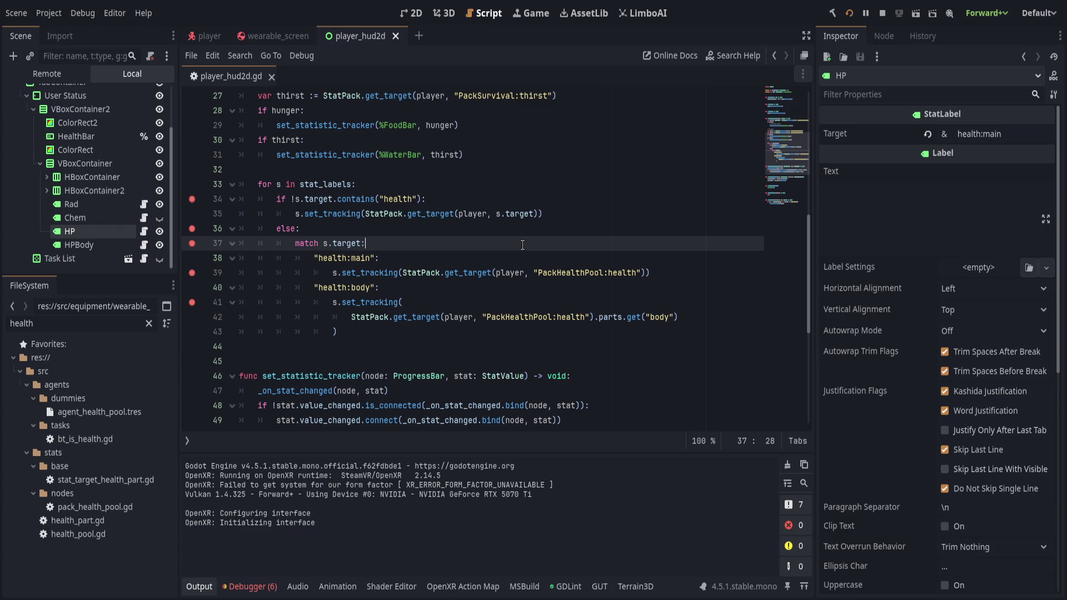
left_click(296, 199)
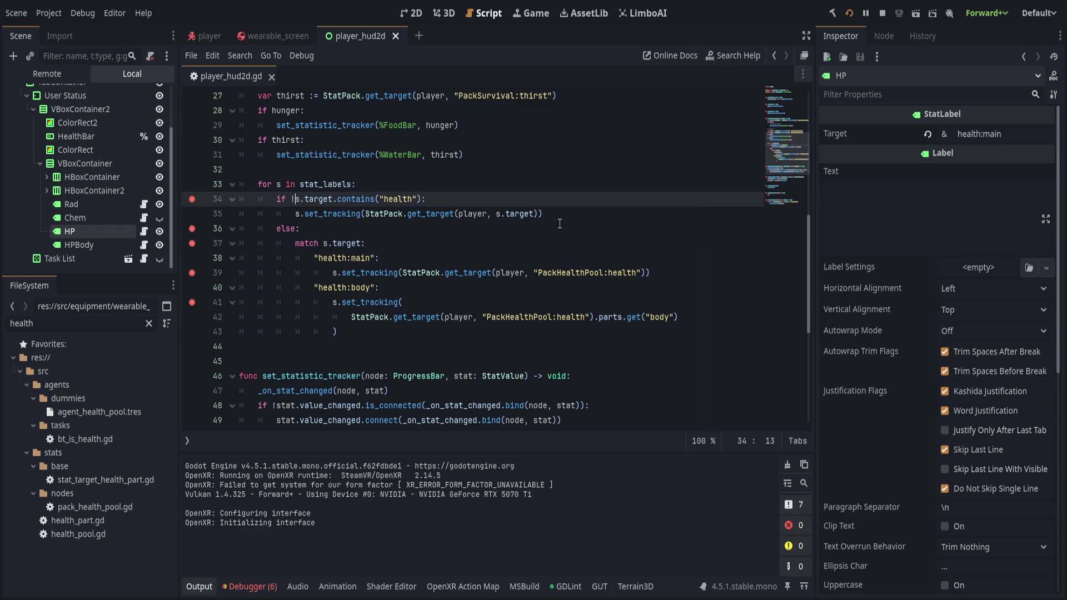
left_click(450, 214)
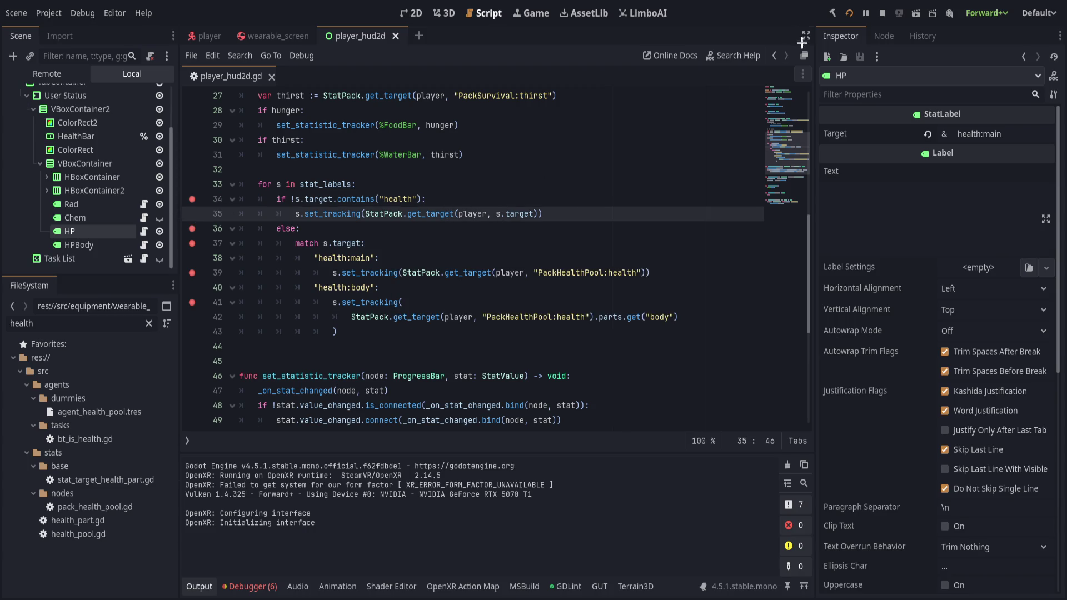
key("F5")
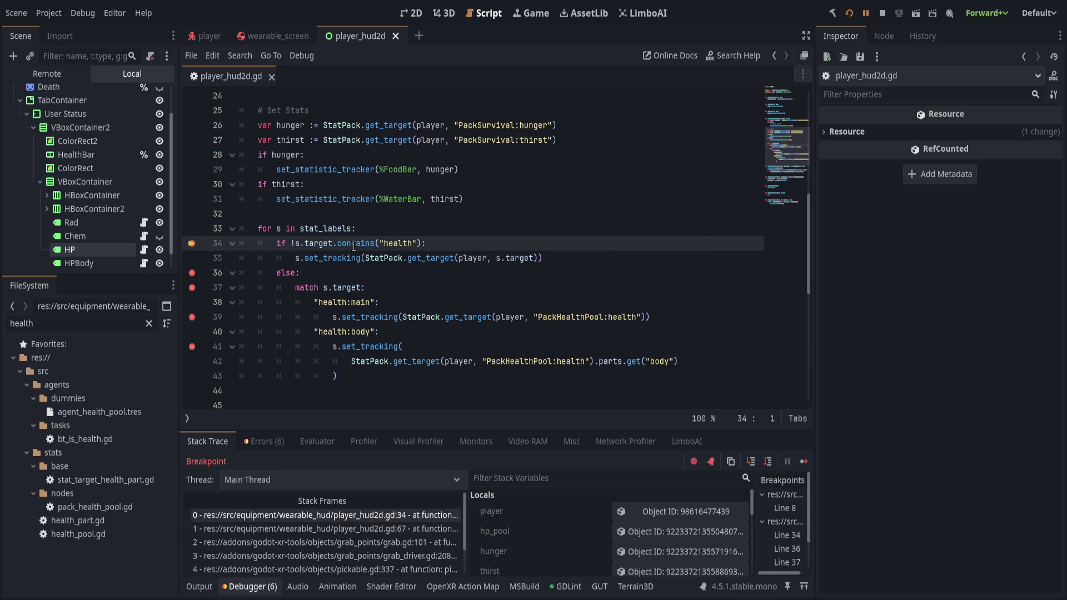
Step: Inspect the label held in s while stepping through the radiation and chemical iterations into grab_driver.gd
scroll(567, 540, "down", 3)
scroll(568, 540, "up", 3)
left_click(622, 558)
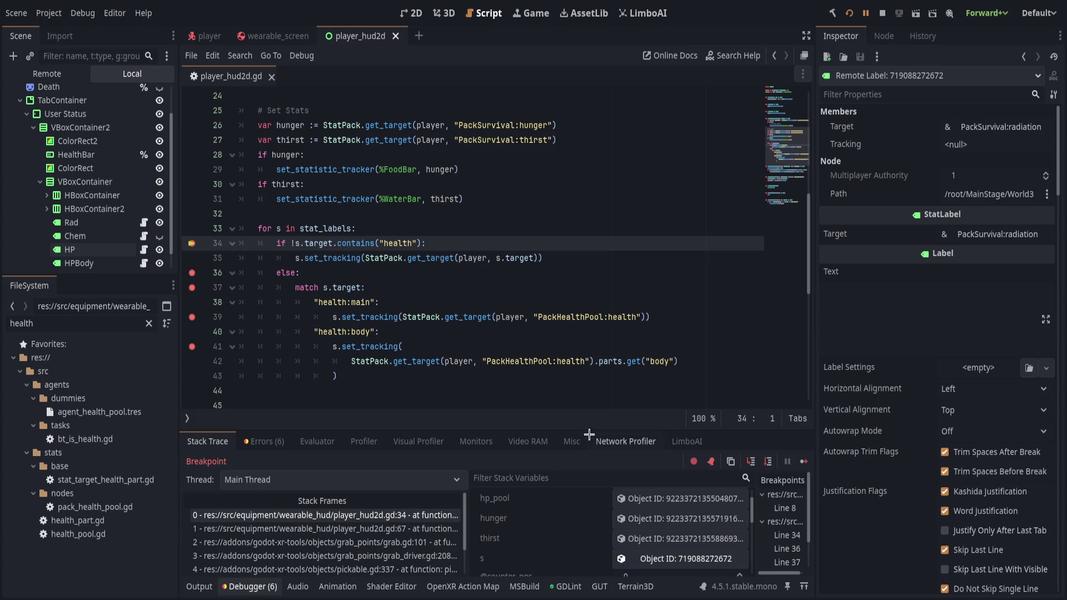
left_click_drag(593, 430, 595, 391)
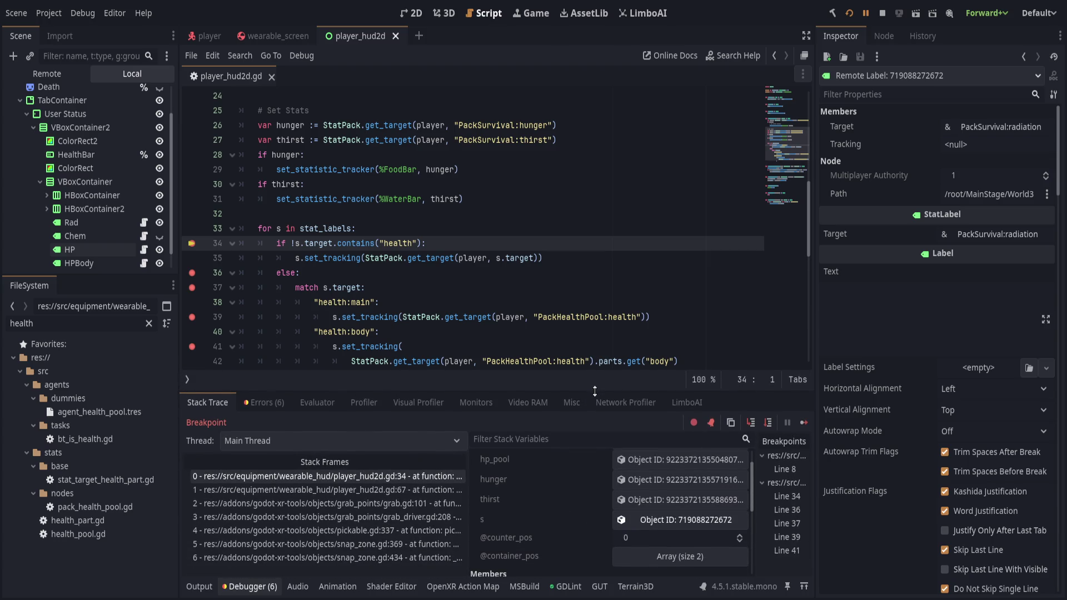
left_click(768, 423)
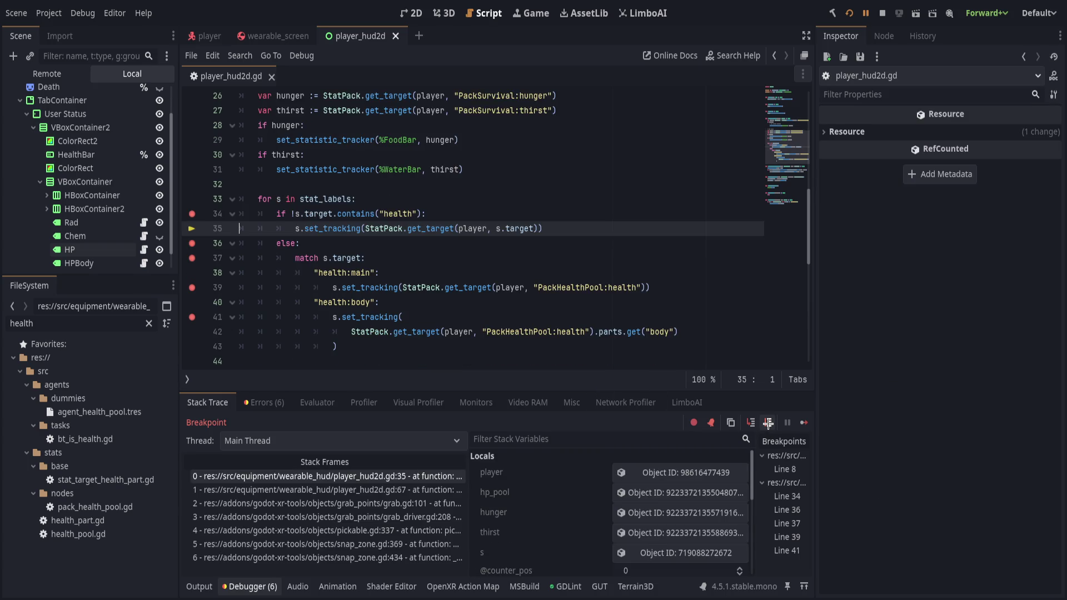
left_click(767, 422)
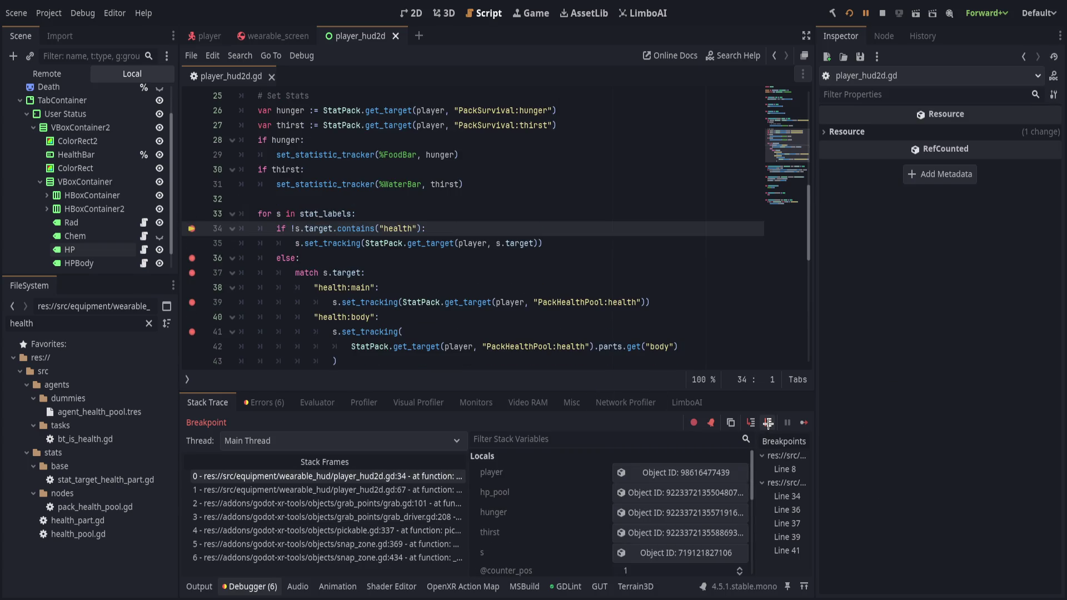
left_click(643, 553)
left_click(768, 423)
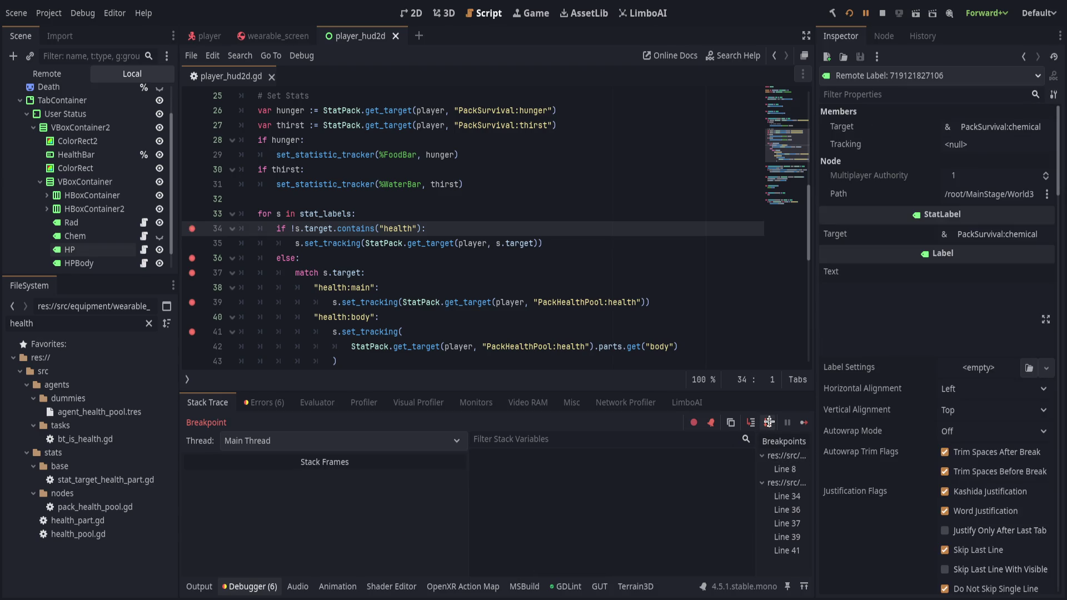
left_click(768, 422)
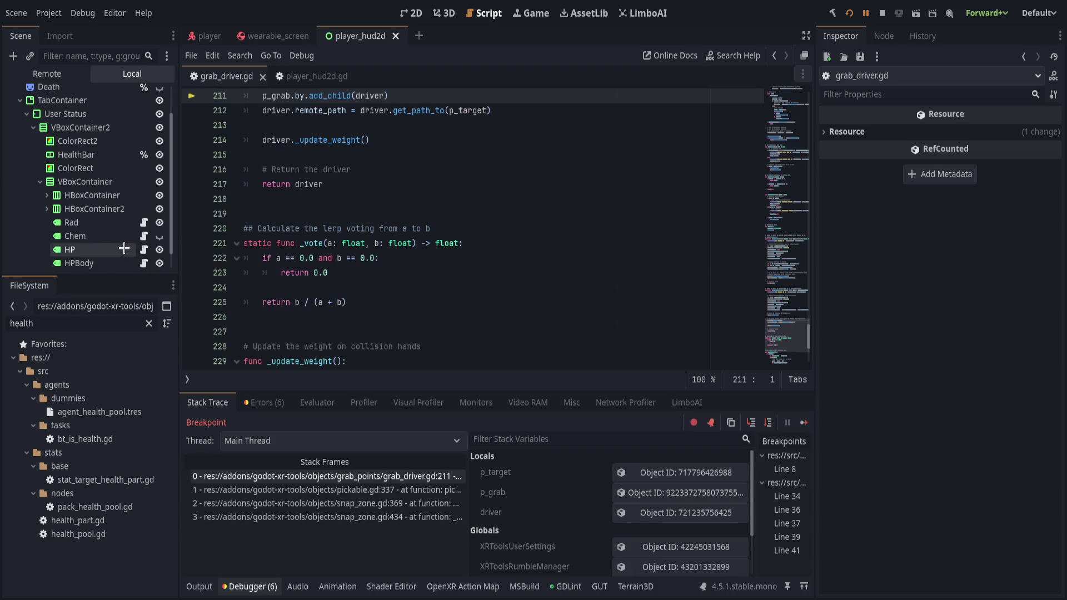
Step: Return to player_hud2d.gd and review the loop around lines 33-34
scroll(222, 139, "up", 4)
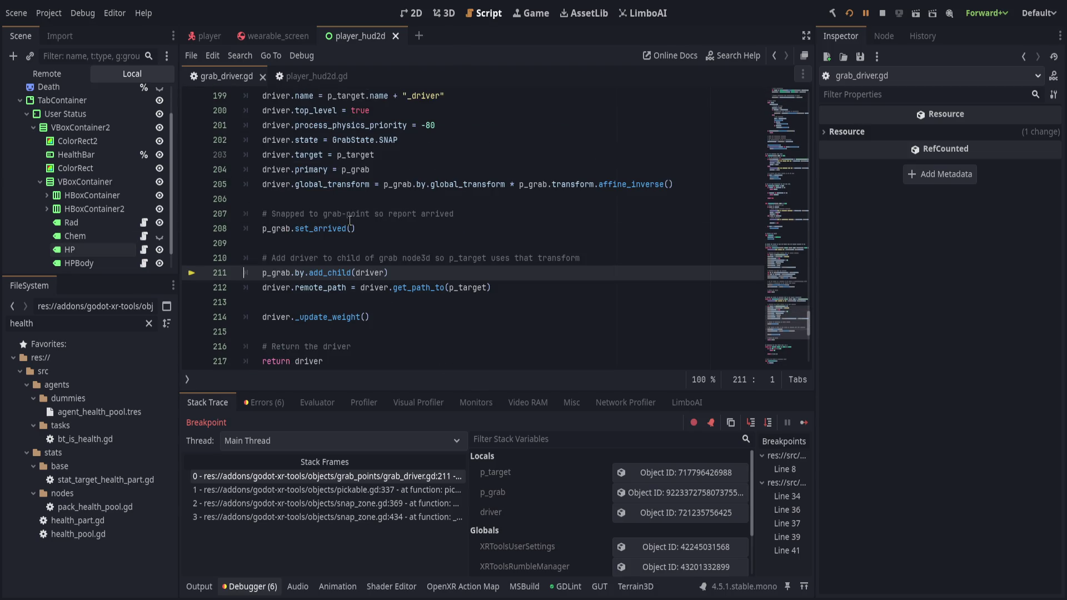
left_click(300, 76)
left_click(387, 186)
left_click(386, 200)
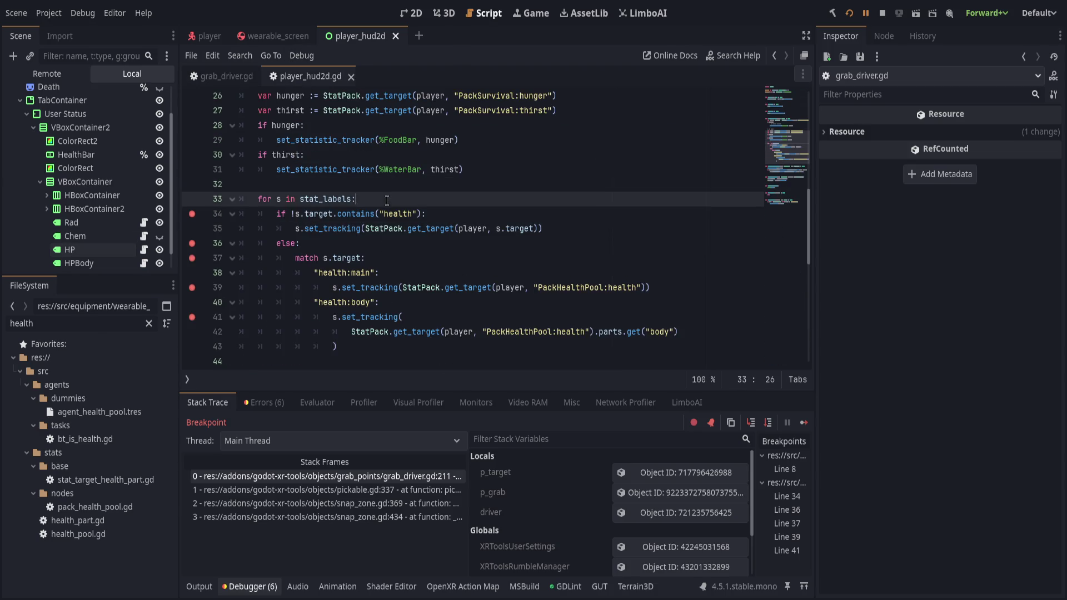
scroll(388, 252, "up", 3)
scroll(389, 251, "up", 6)
scroll(83, 167, "up", 2)
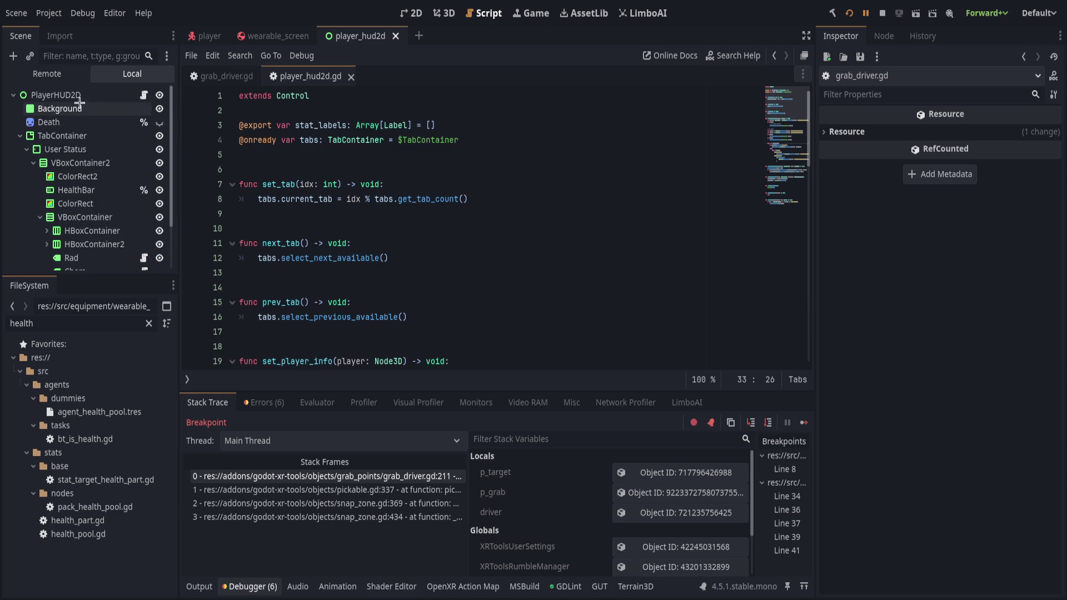
Step: Give PlayerHUD2D a fourth Stat Labels slot, assign HP and HPBody to elements 2 and 3, and rerun
left_click(56, 95)
left_click(938, 236)
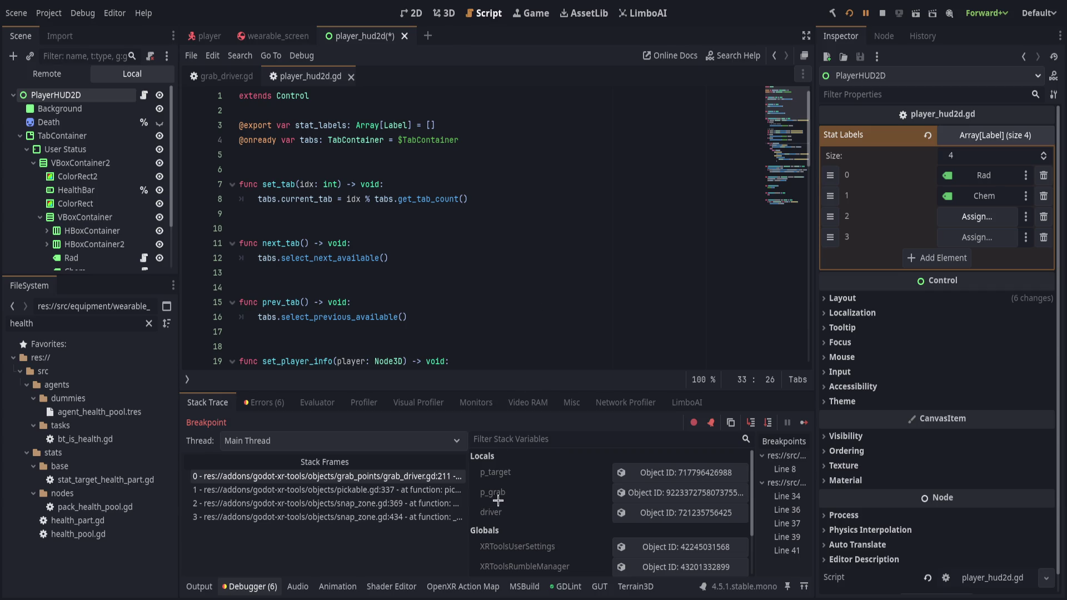
left_click_drag(493, 496, 977, 216)
left_click_drag(499, 451, 978, 237)
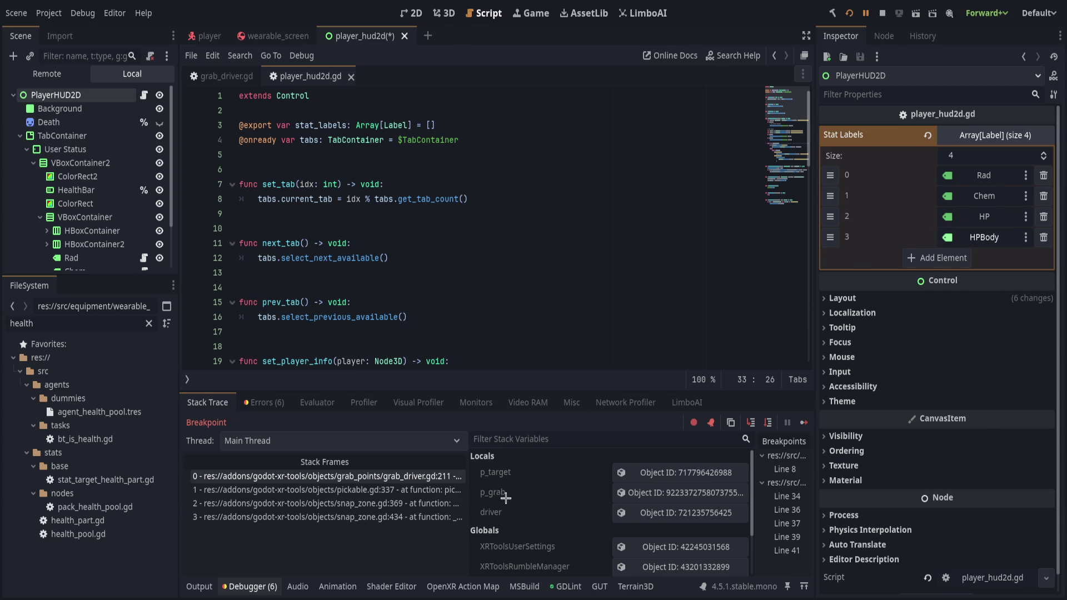
left_click(695, 249)
left_click(847, 14)
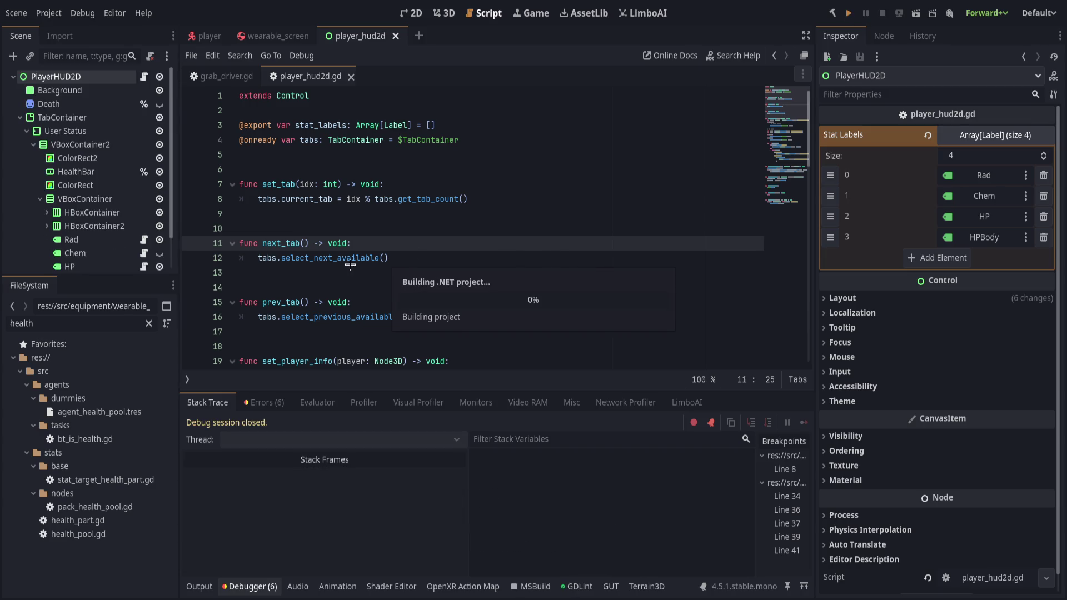
Step: Check the debugger's stack trace and Line 8 breakpoint entry, then leave the game
left_click(231, 581)
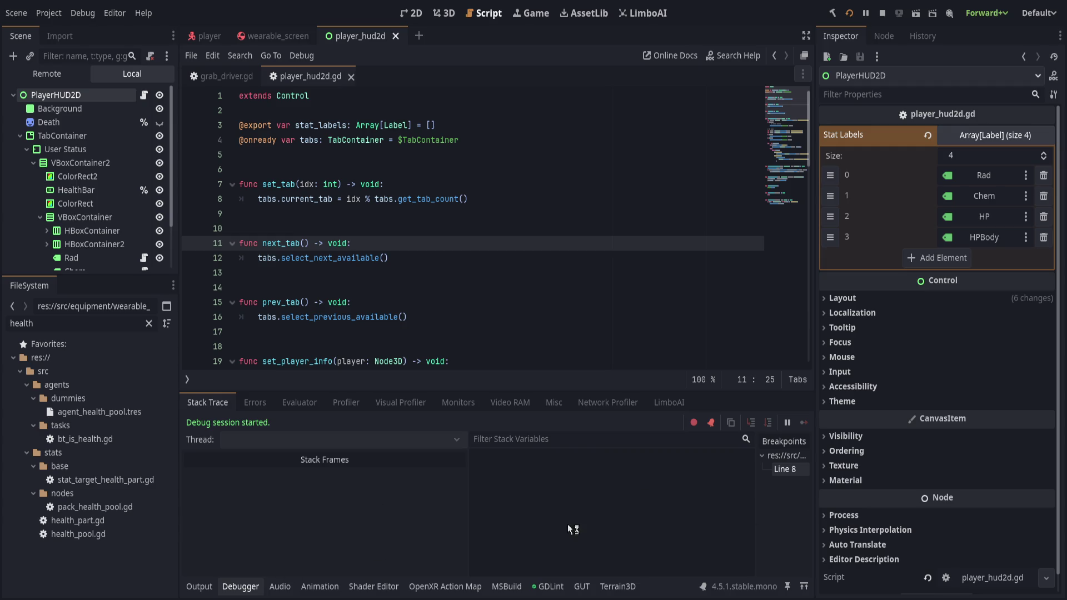
left_click(788, 470)
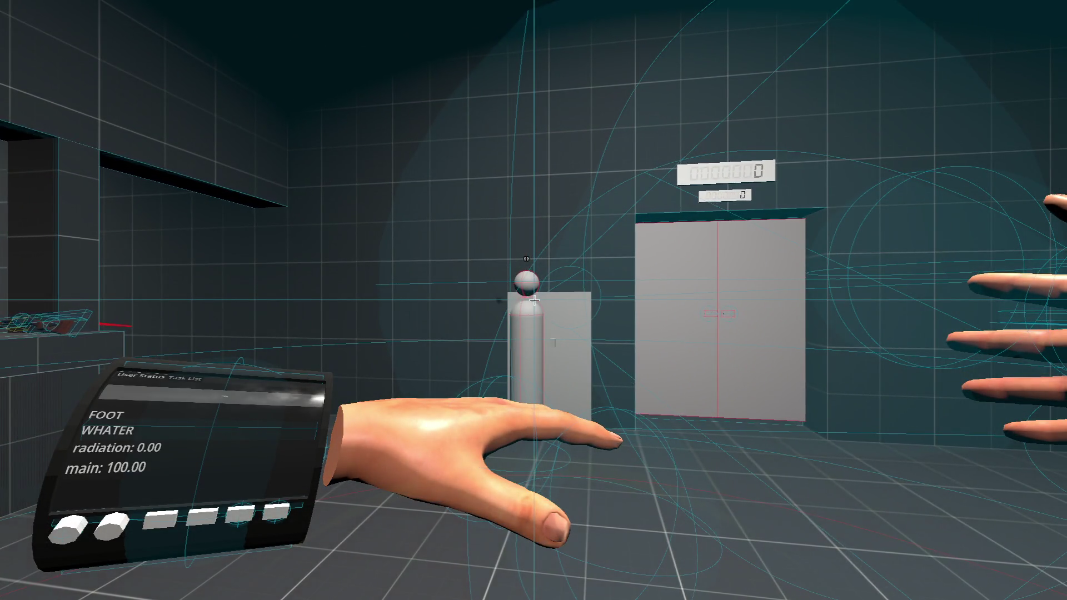
key("alt+Tab")
Step: Review the HP and HPBody nodes and the health:body branch, returning to the editor paused at line 38
scroll(52, 192, "down", 2)
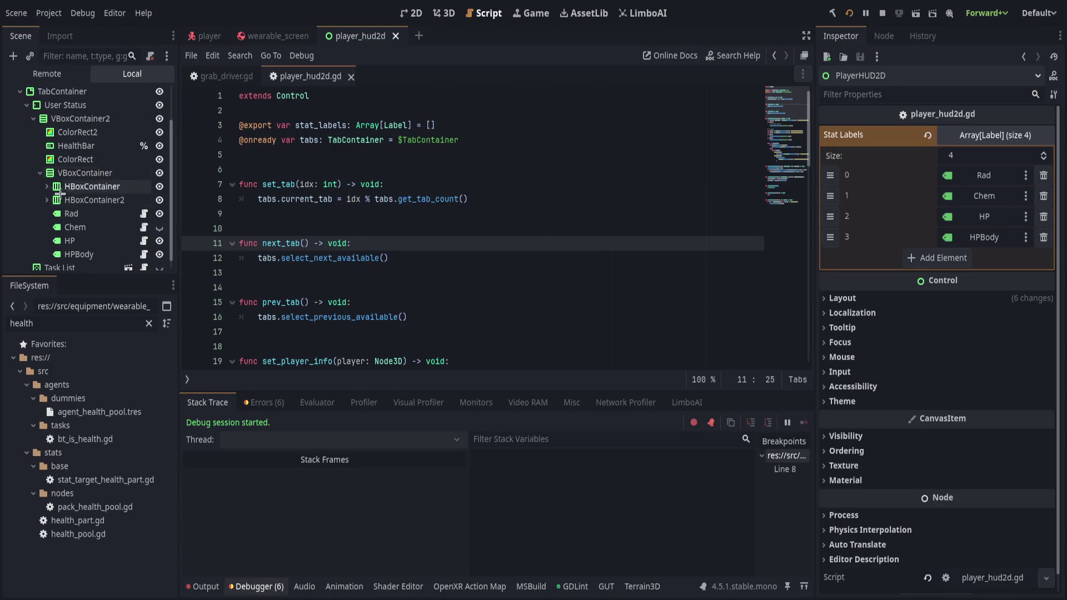
left_click(109, 254)
left_click(114, 241)
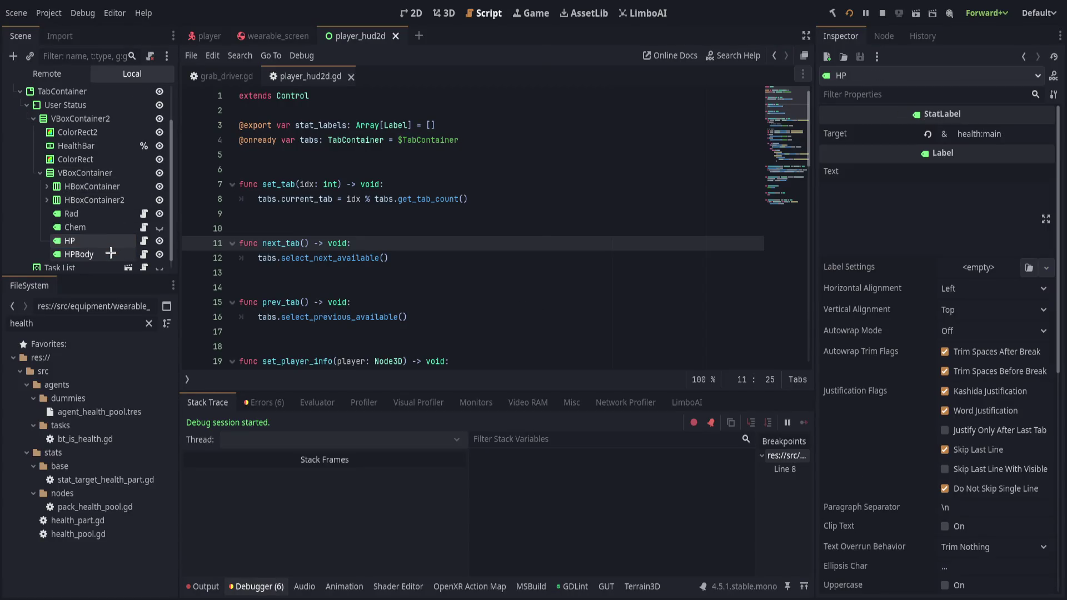
left_click(111, 253)
left_click(466, 258)
scroll(470, 313, "down", 5)
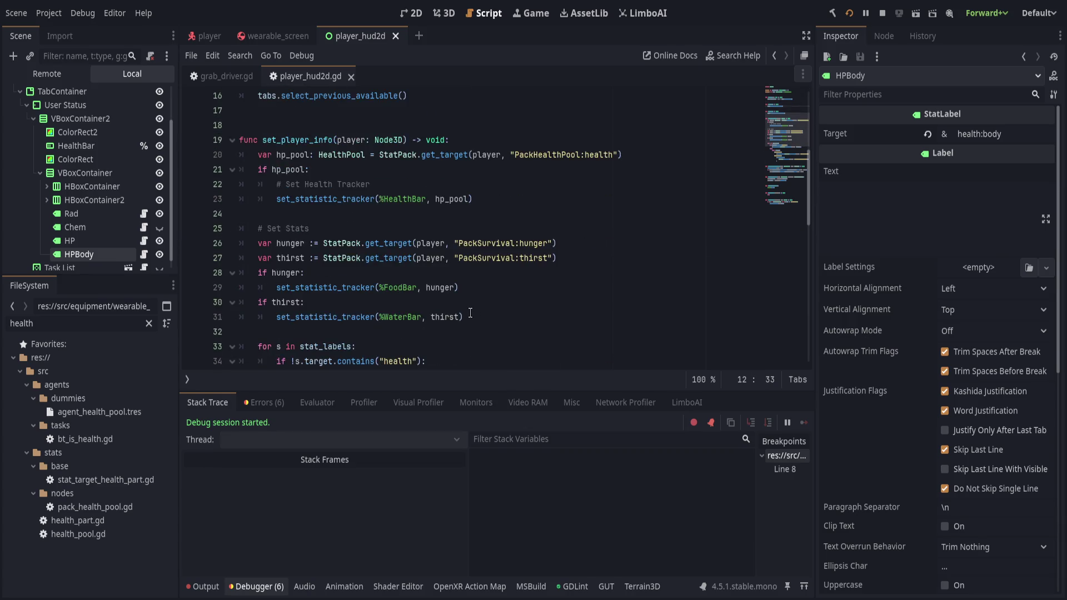
scroll(469, 312, "down", 5)
left_click(510, 276)
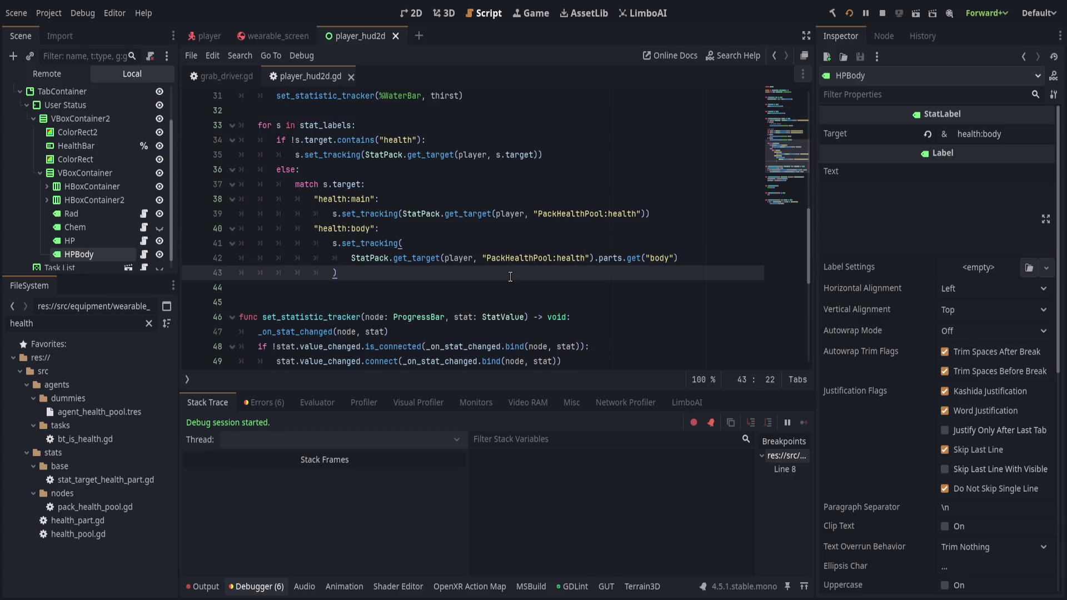
scroll(517, 280, "down", 7)
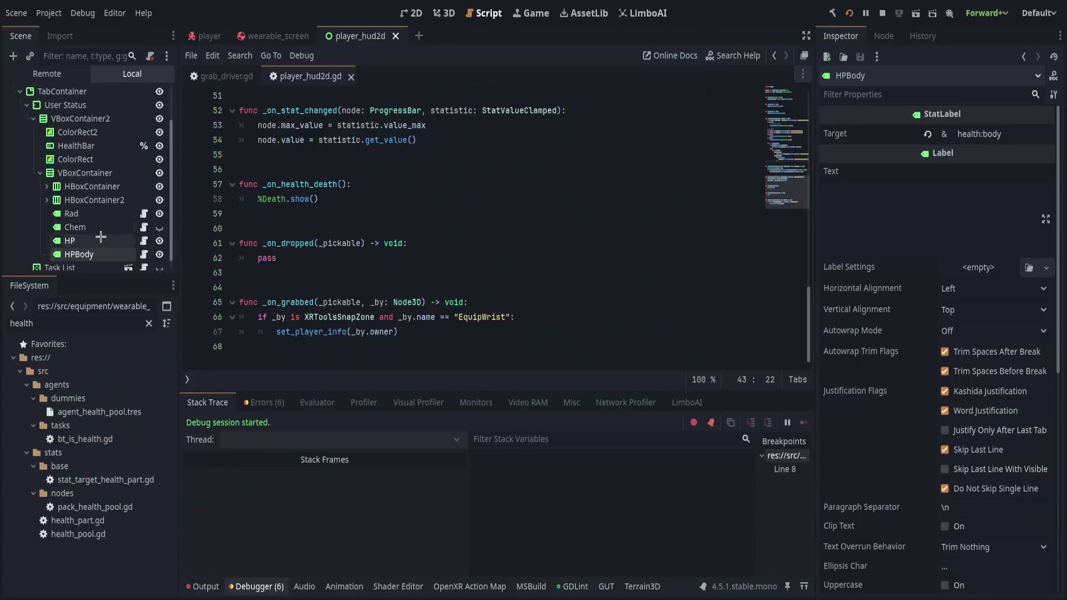
scroll(100, 239, "down", 1)
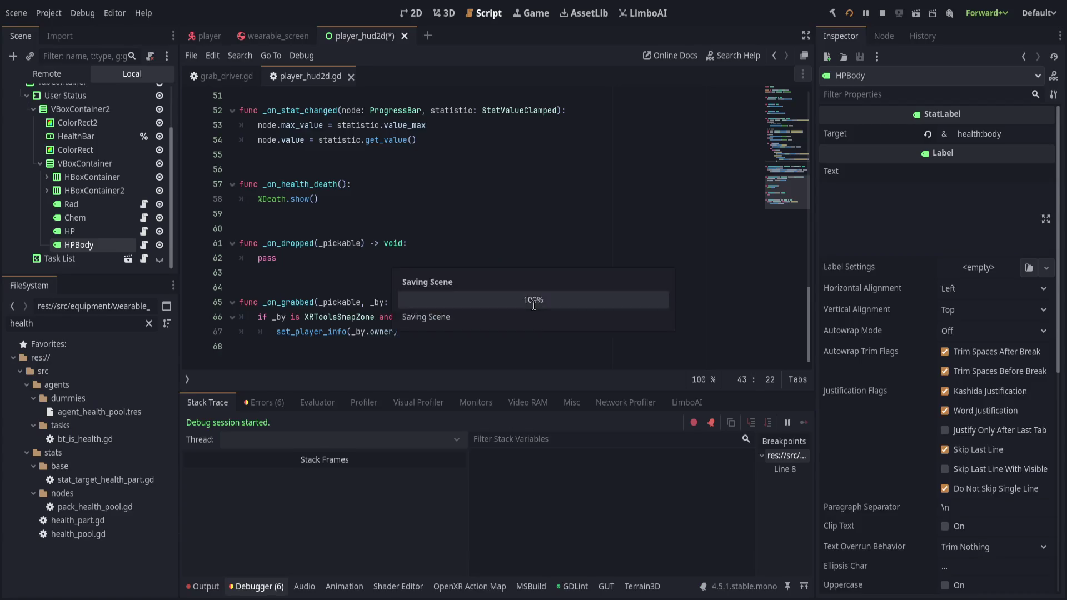
left_click(35, 75)
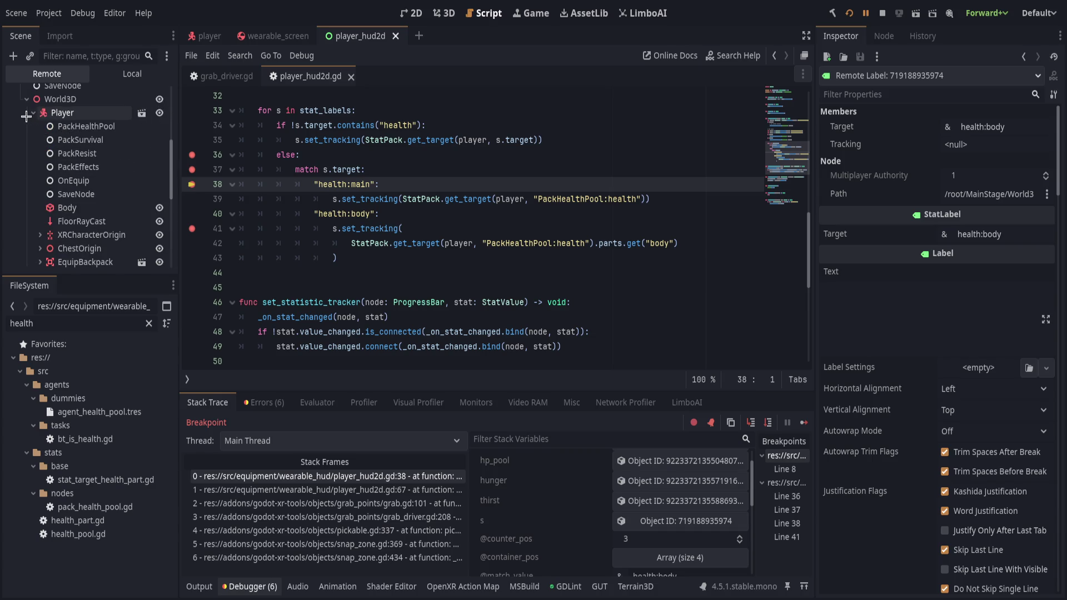
Step: Inspect PackHealthPool's Health Parts Body remotely, then step to line 41 and into get_target
left_click(74, 127)
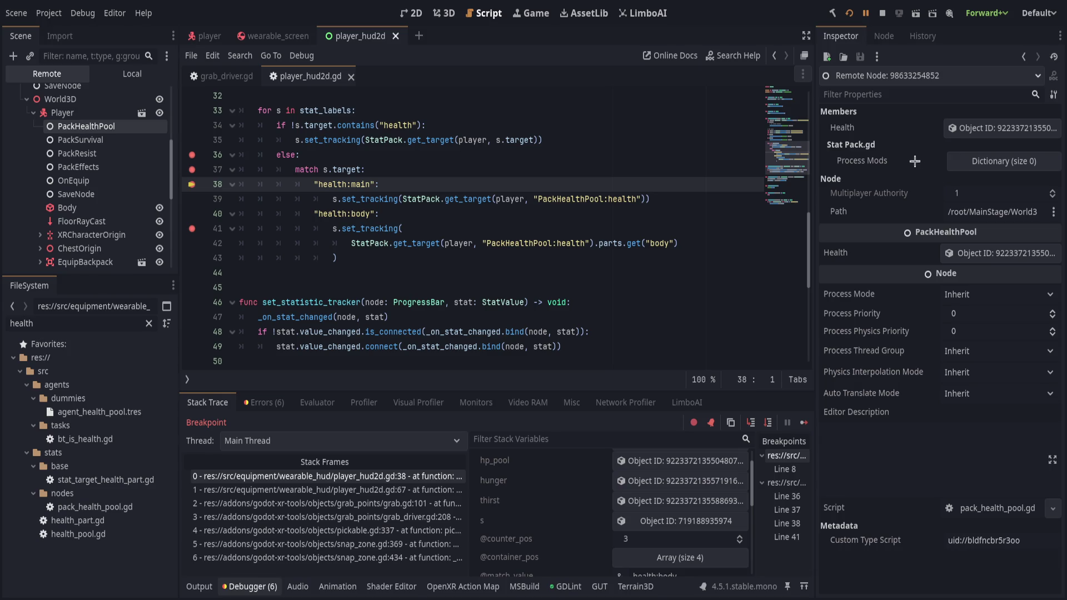
left_click(979, 128)
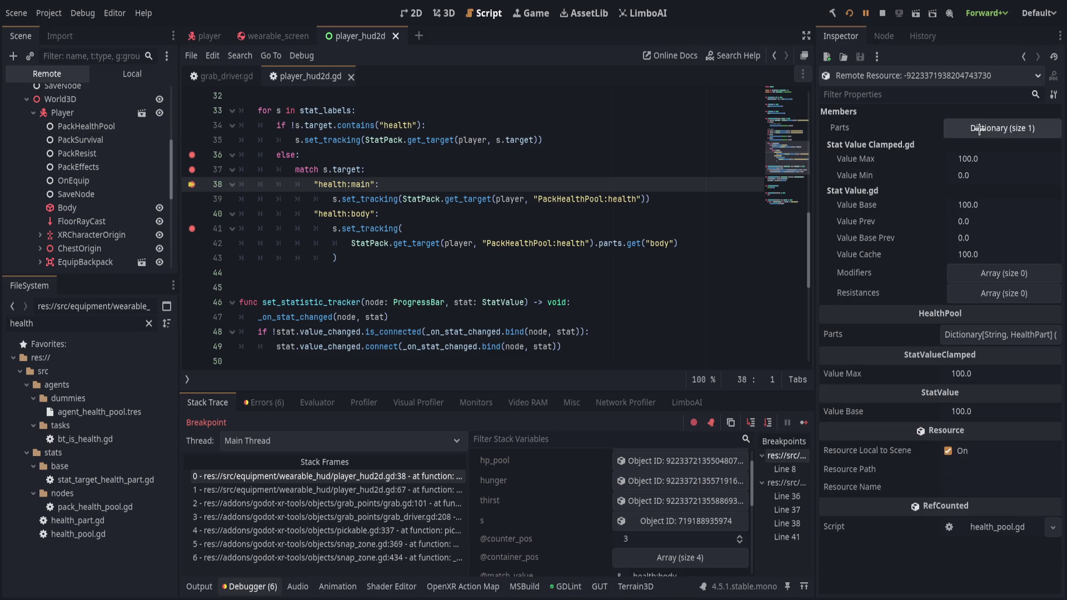
left_click(979, 128)
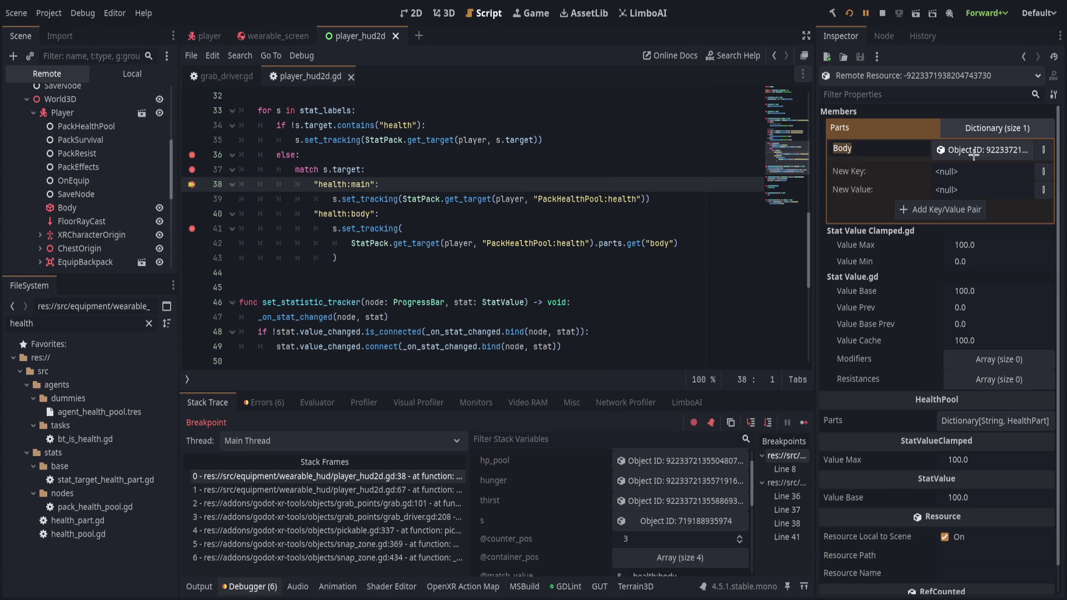
left_click(978, 150)
left_click(686, 225)
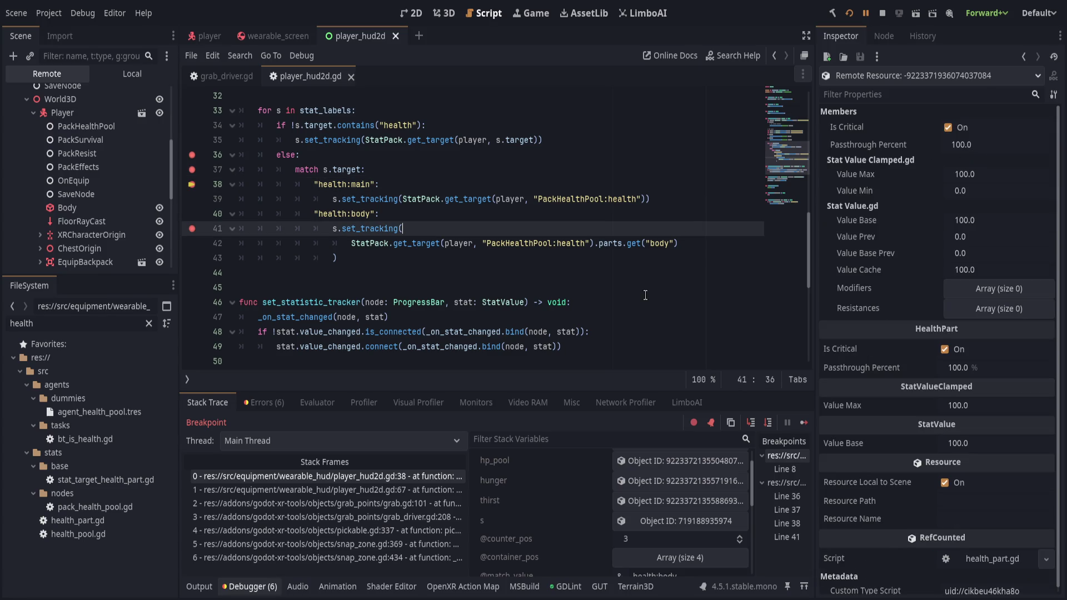
left_click(767, 423)
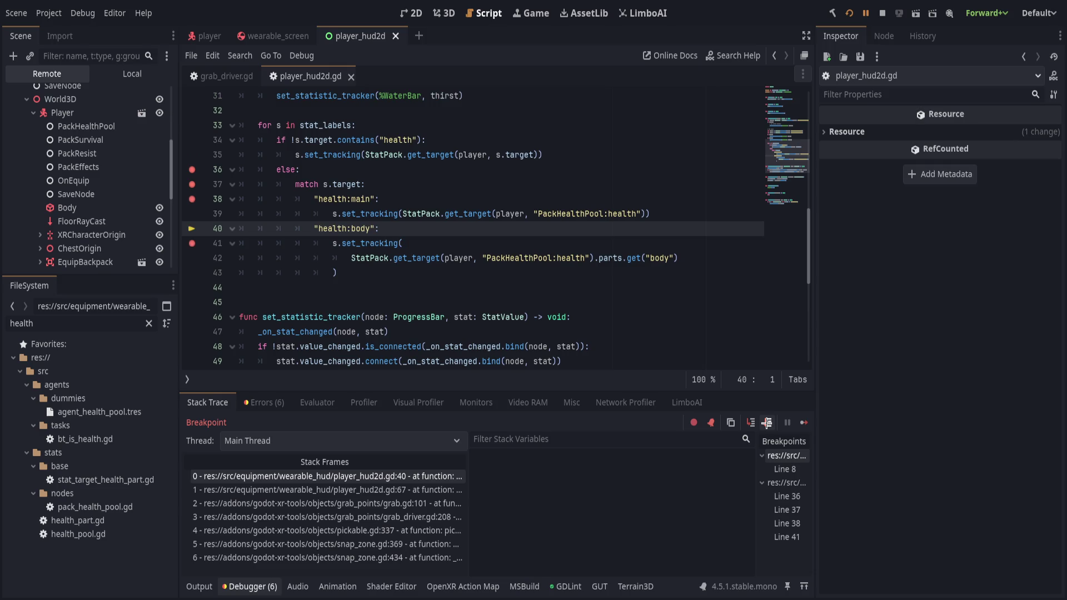
left_click(768, 423)
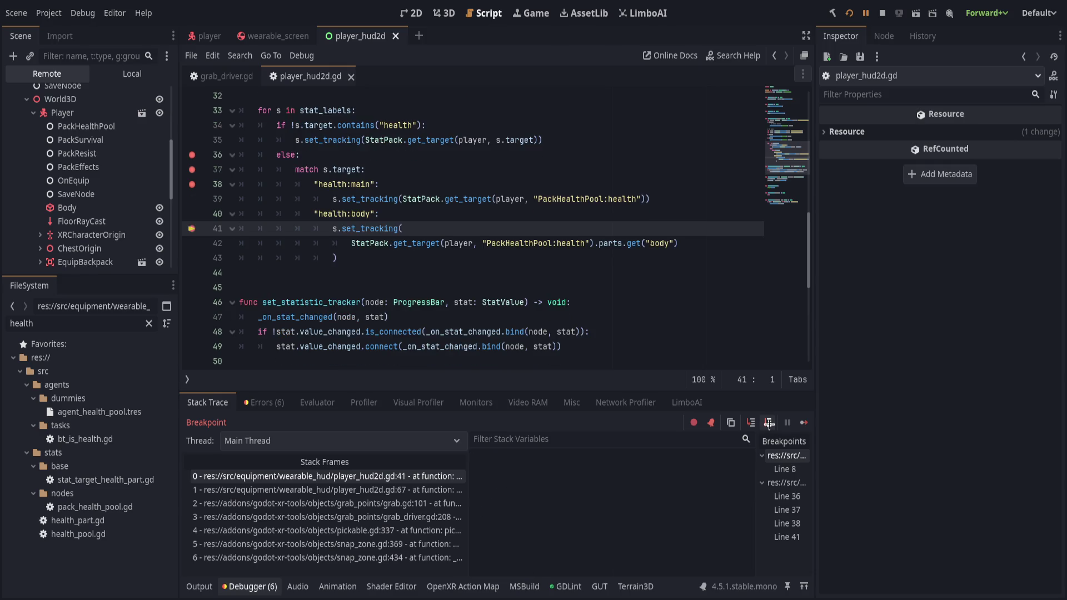
left_click(749, 423)
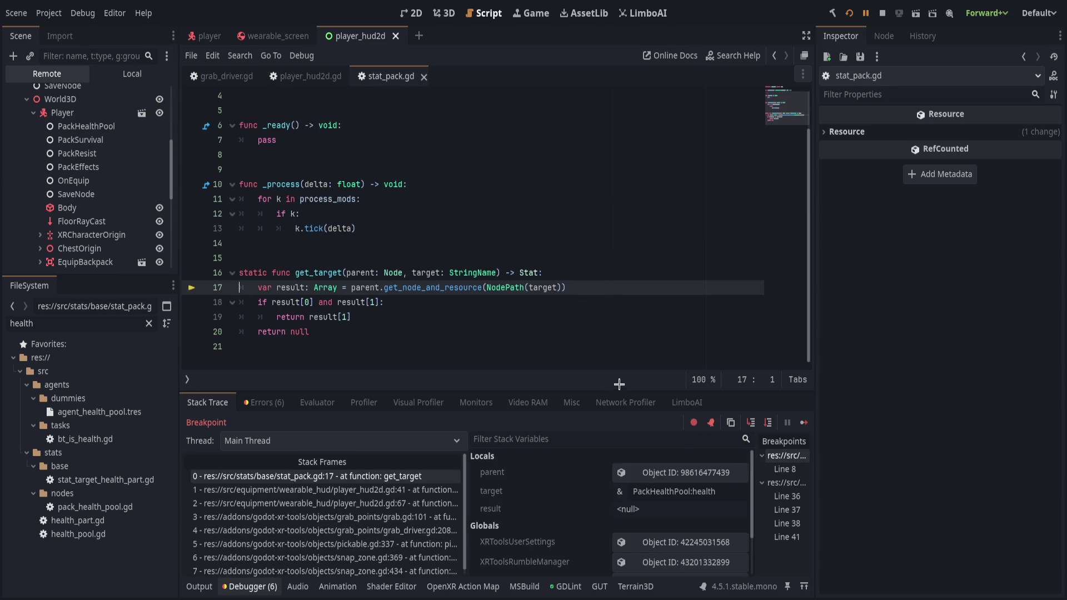
Step: Step get_target through to set_tracking, inspect the HPBody label, and jump back to line 41 of player_hud2d.gd
left_click(767, 424)
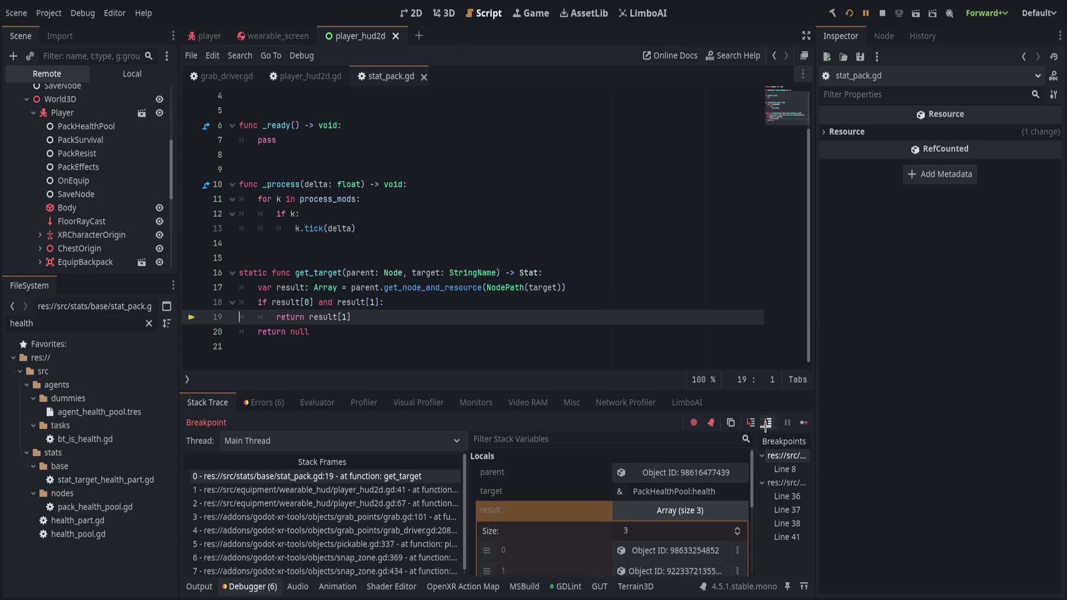
left_click(766, 423)
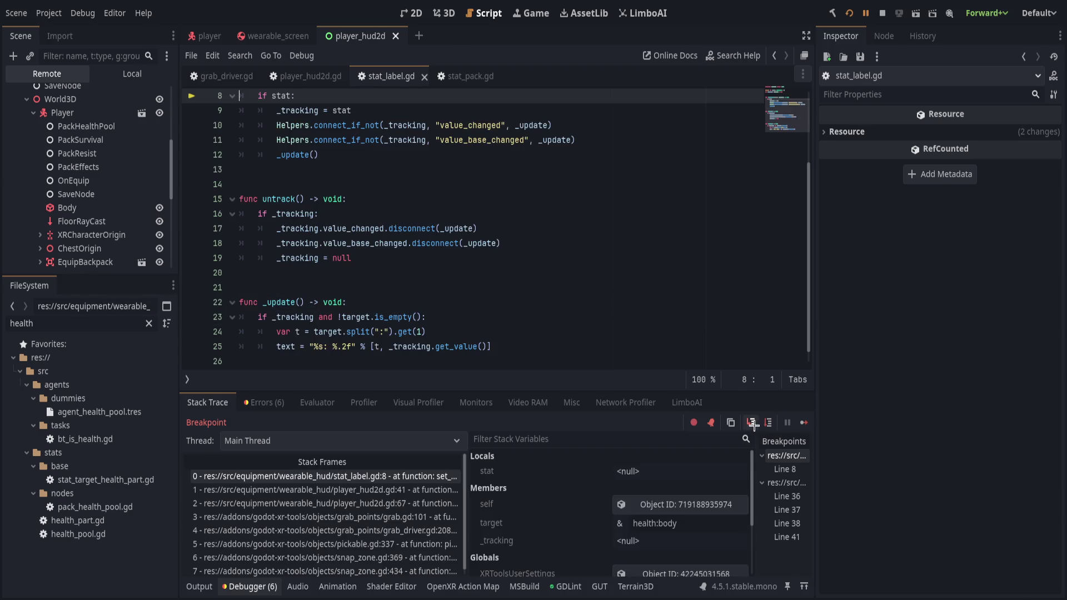
scroll(661, 312, "up", 1)
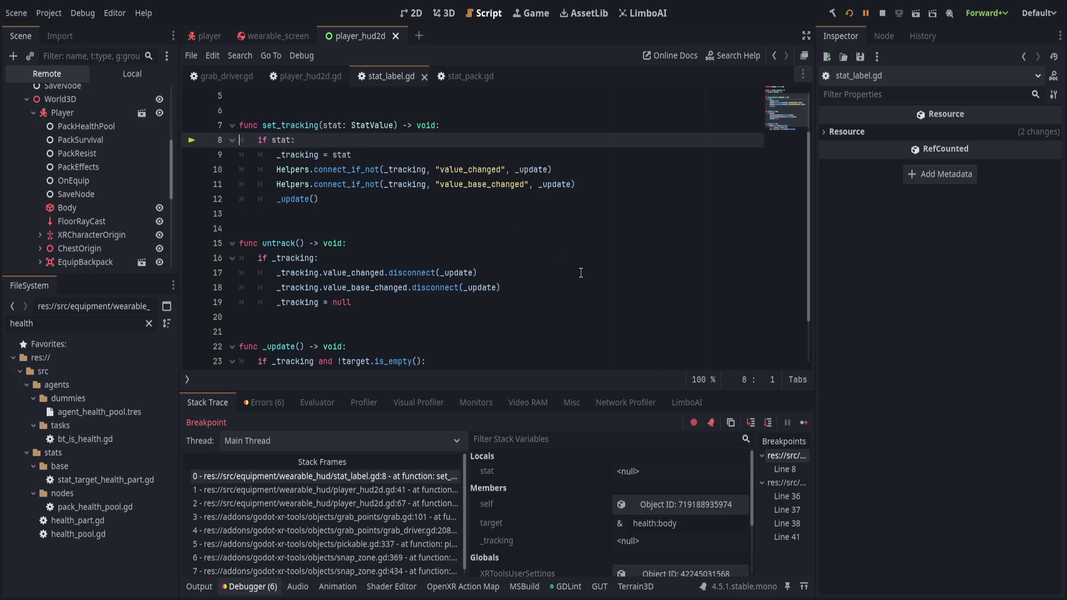
left_click(654, 506)
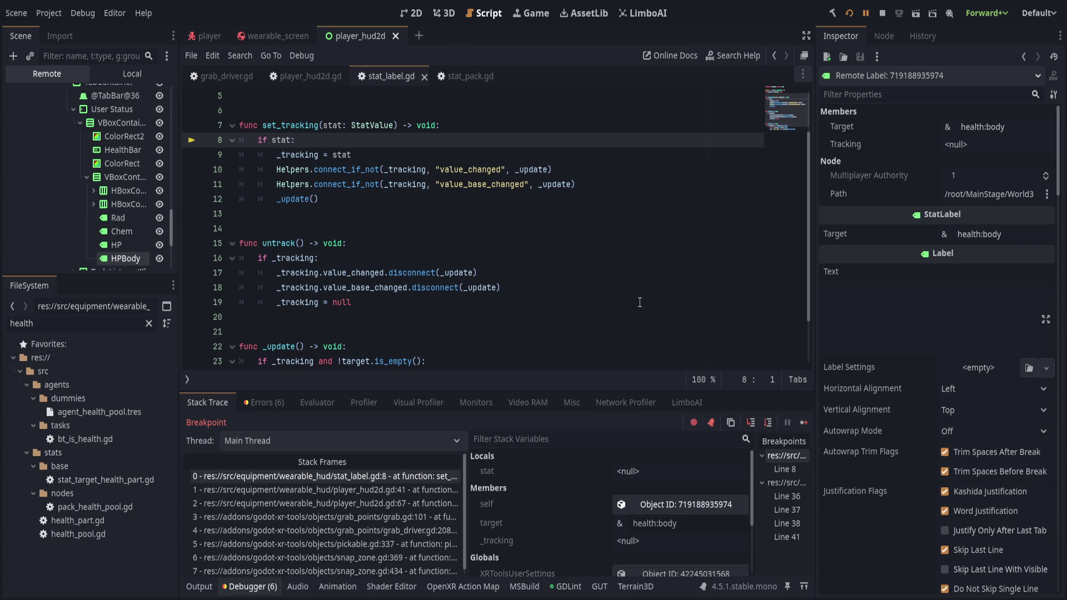
scroll(555, 511, "down", 5)
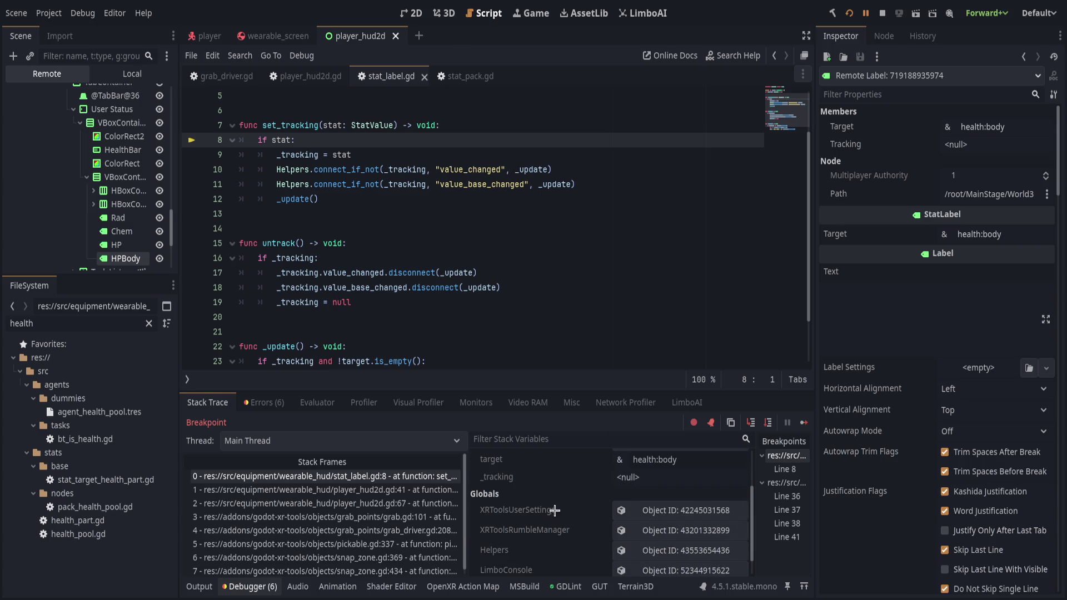
scroll(555, 511, "up", 5)
scroll(474, 212, "up", 2)
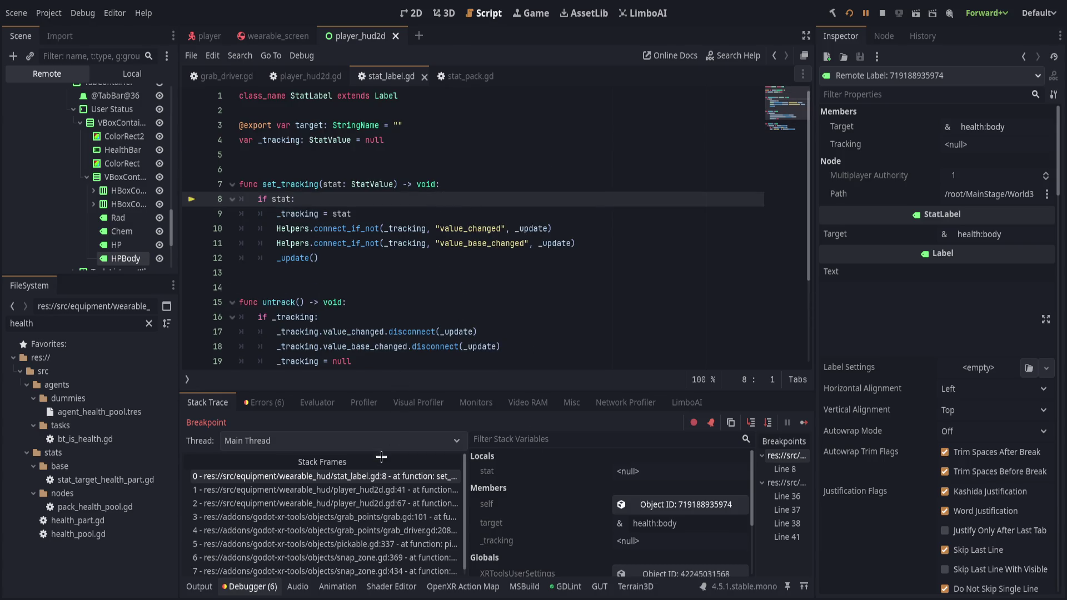
left_click(411, 489)
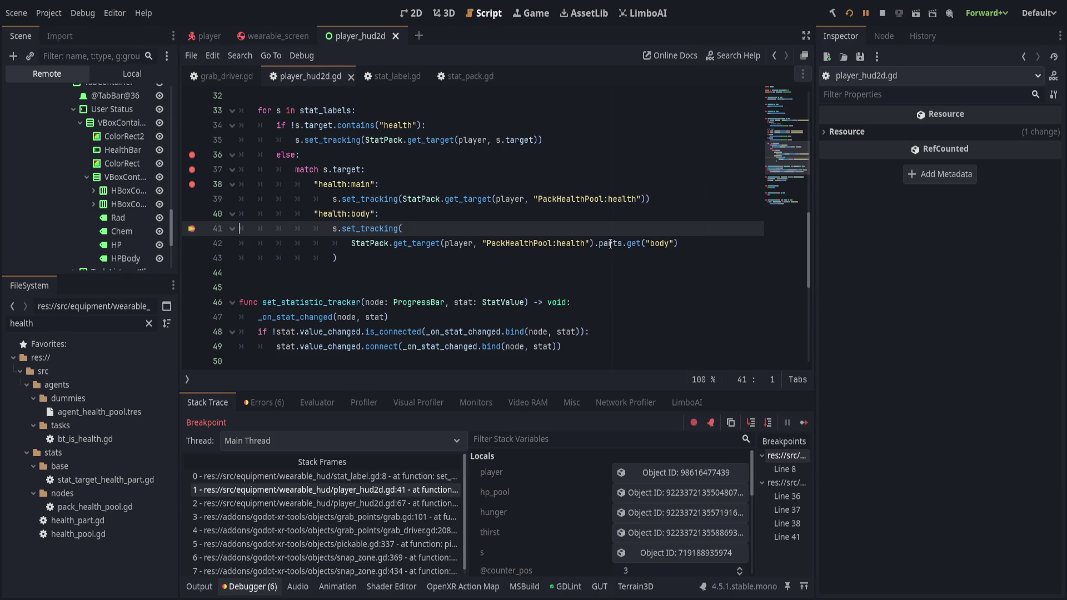
Step: Move the body-part lookup expression into a new 'var stat =' line under the health:body case
scroll(542, 542, "down", 1)
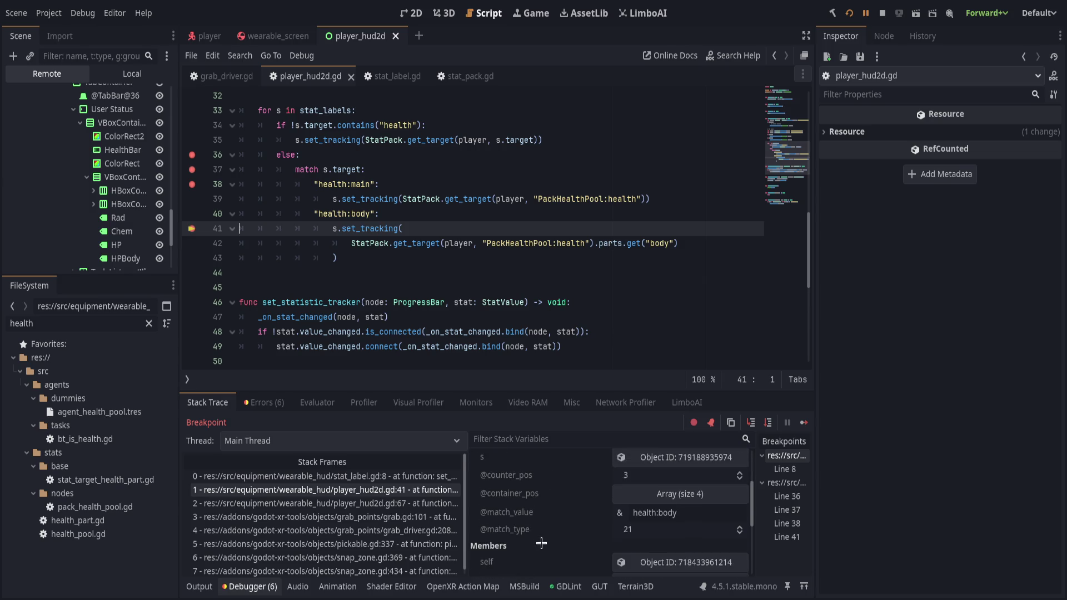
scroll(545, 536, "up", 1)
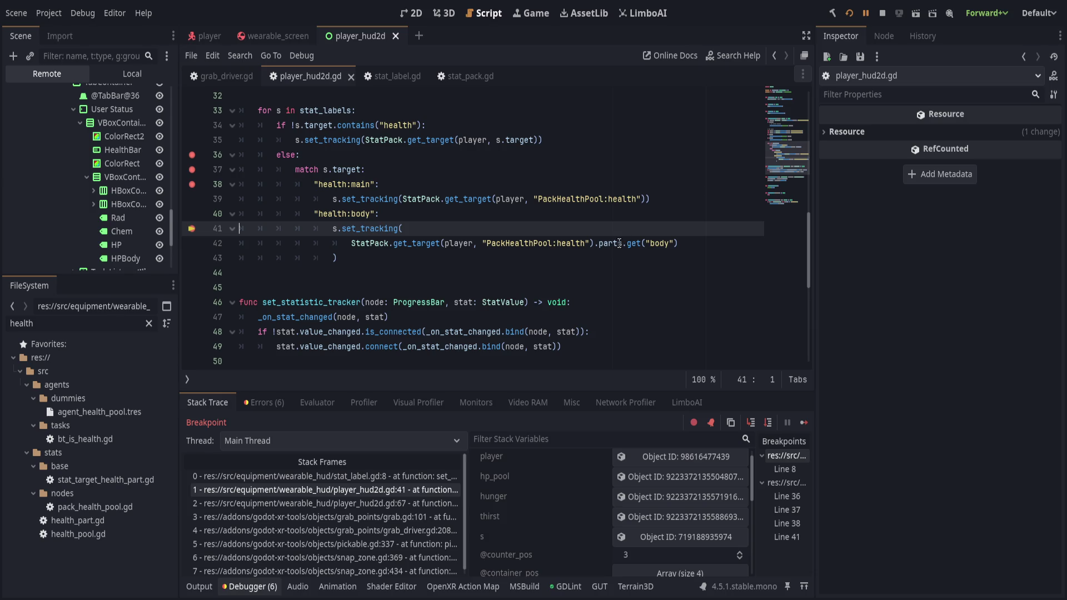
left_click(577, 218)
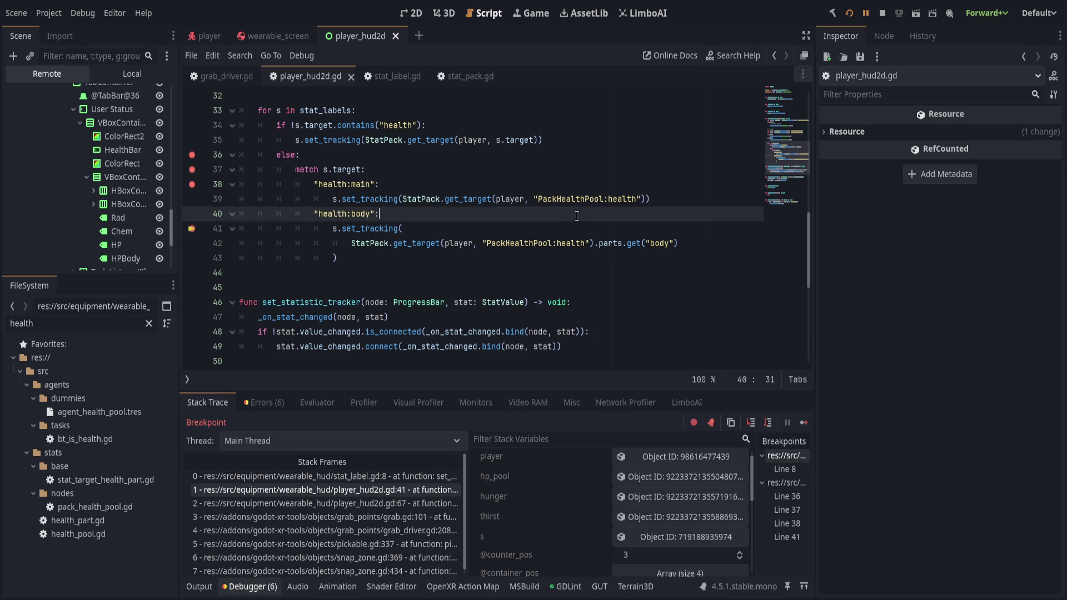
key("Return")
type("var s")
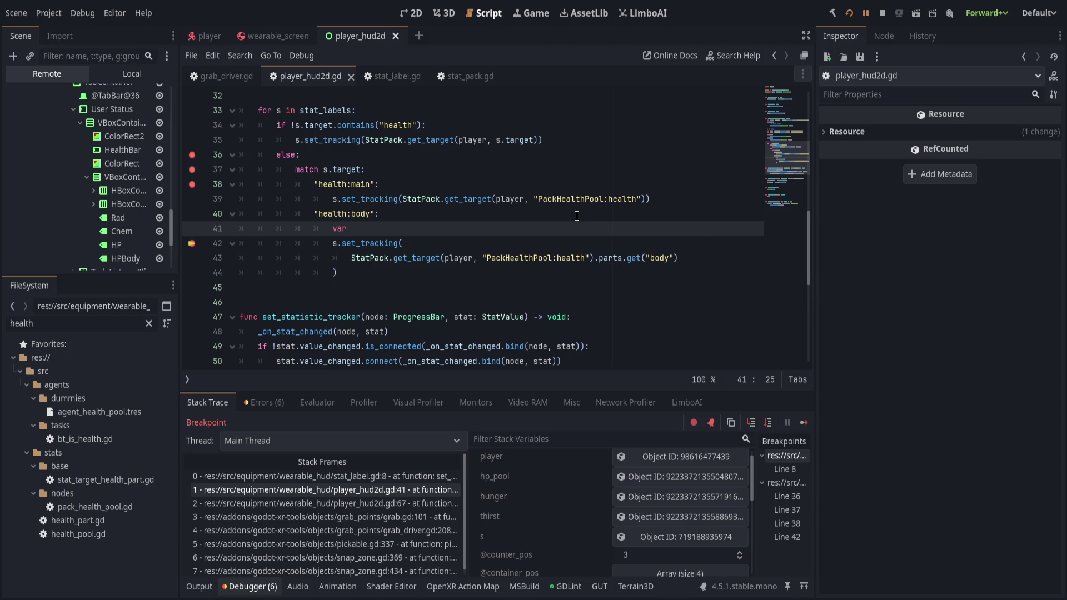
type("tat =")
left_click_drag(351, 257, 724, 256)
key("ctrl+x")
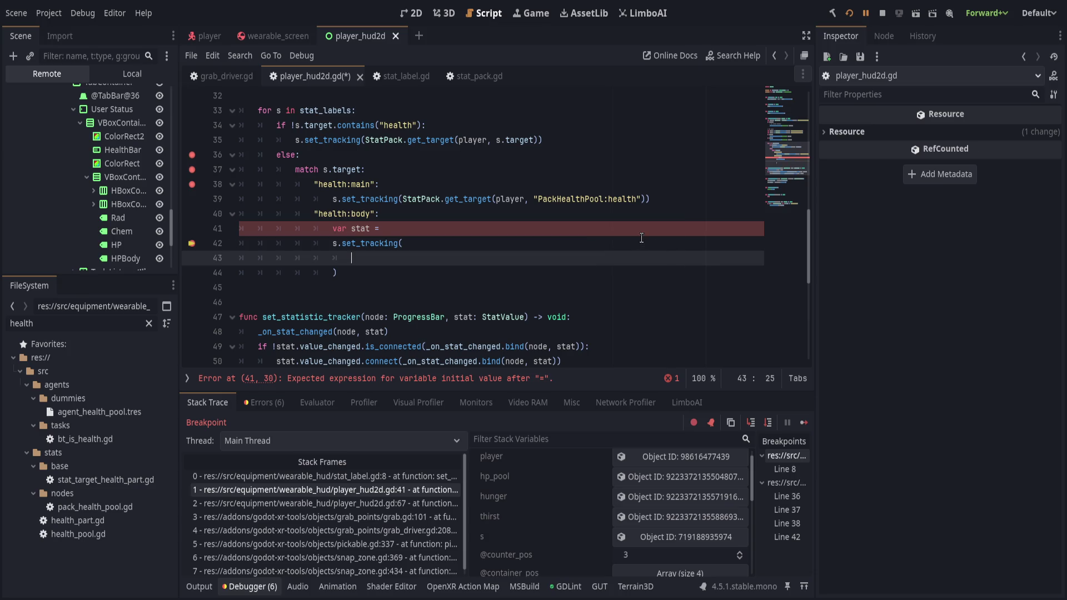
left_click(648, 230)
key("ctrl+v")
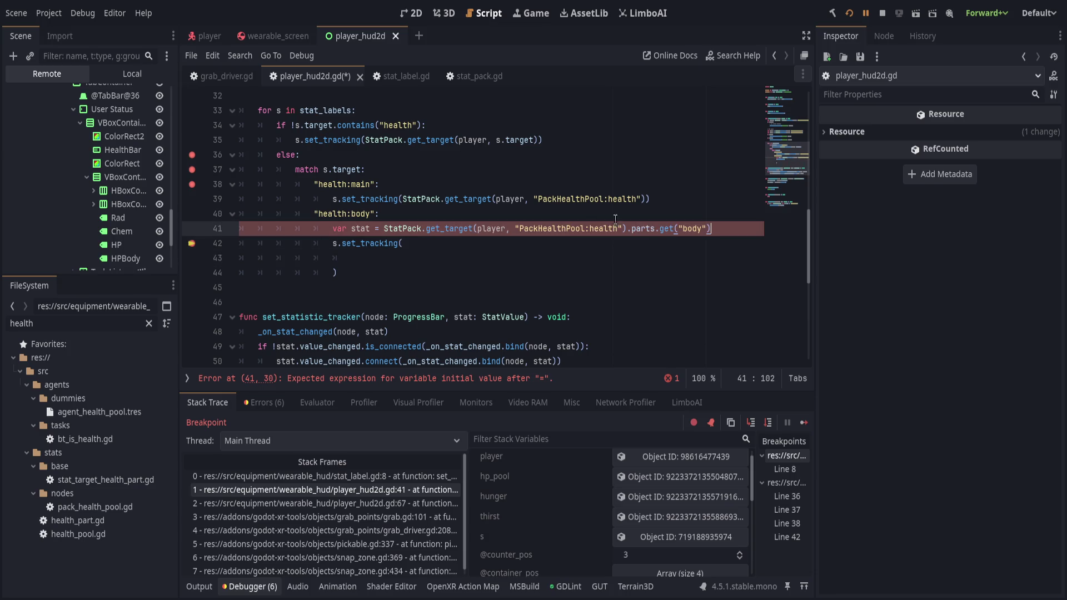
Step: Rename the variable to pool and add parts and body variable lines beneath it
double_click(359, 229)
type("pool")
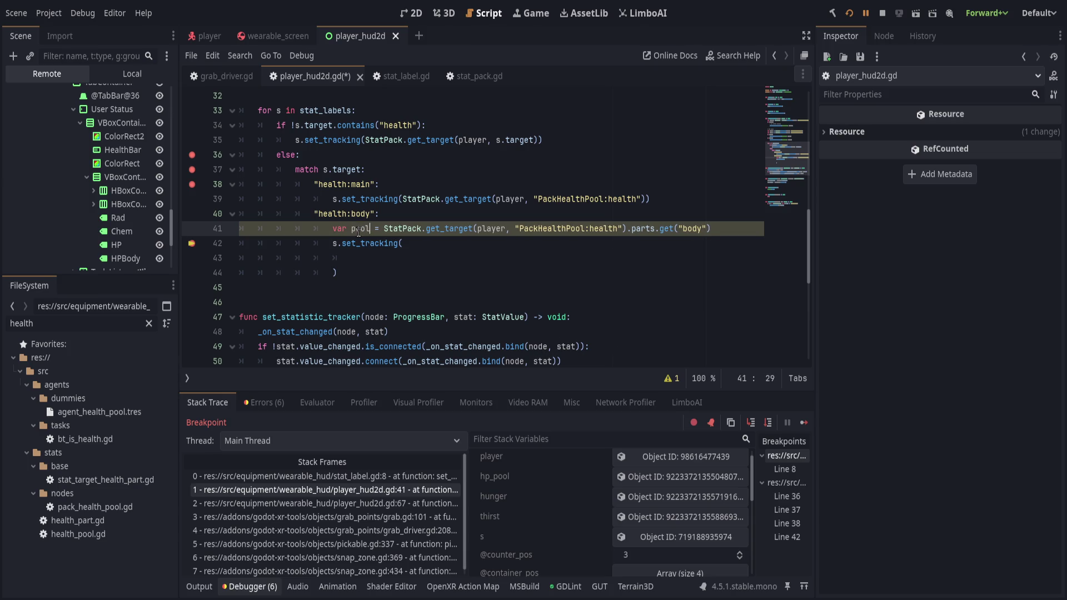
key("End")
key("Return")
type("va")
key("Return")
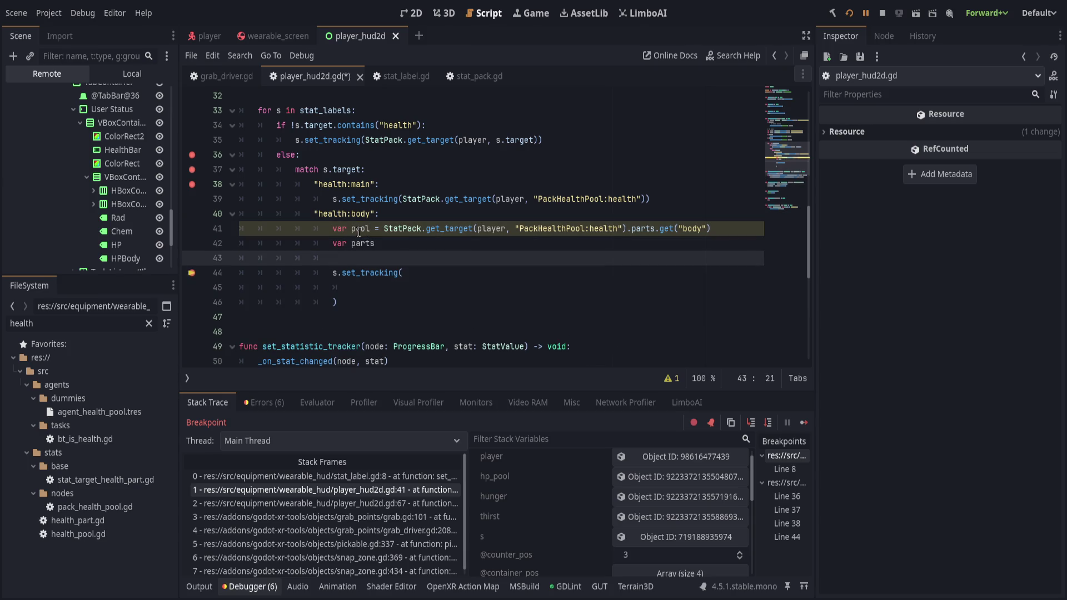
type("body ")
type("=")
Step: Set parts to pool.parts and make body fetch parts.get("body")
left_click(450, 249)
type("=")
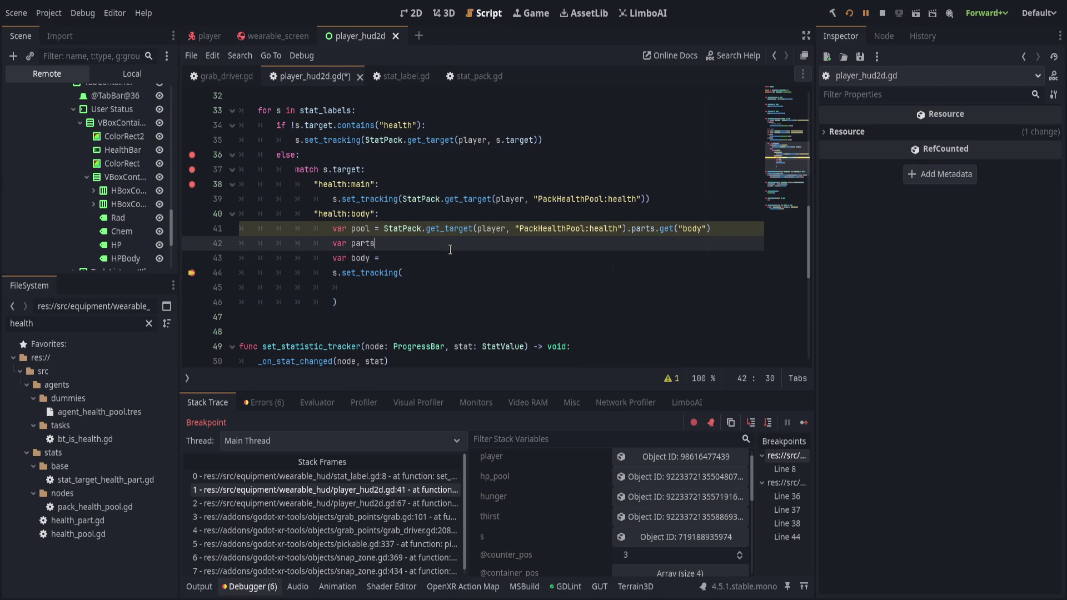
key("Escape")
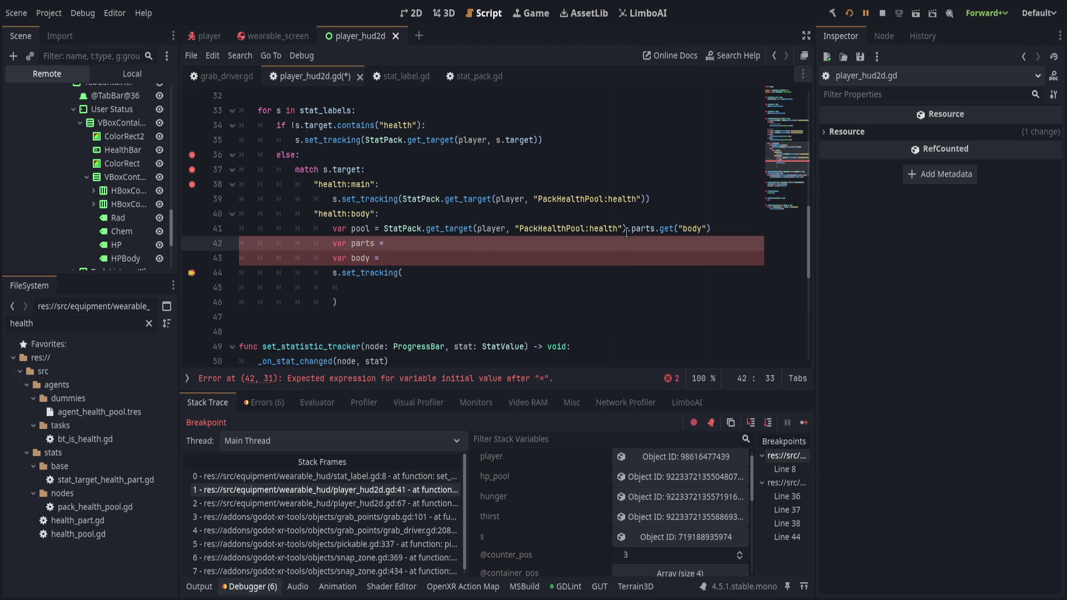
left_click(626, 232)
key("shift+End")
key("ctrl+x")
left_click(577, 245)
type(".parts")
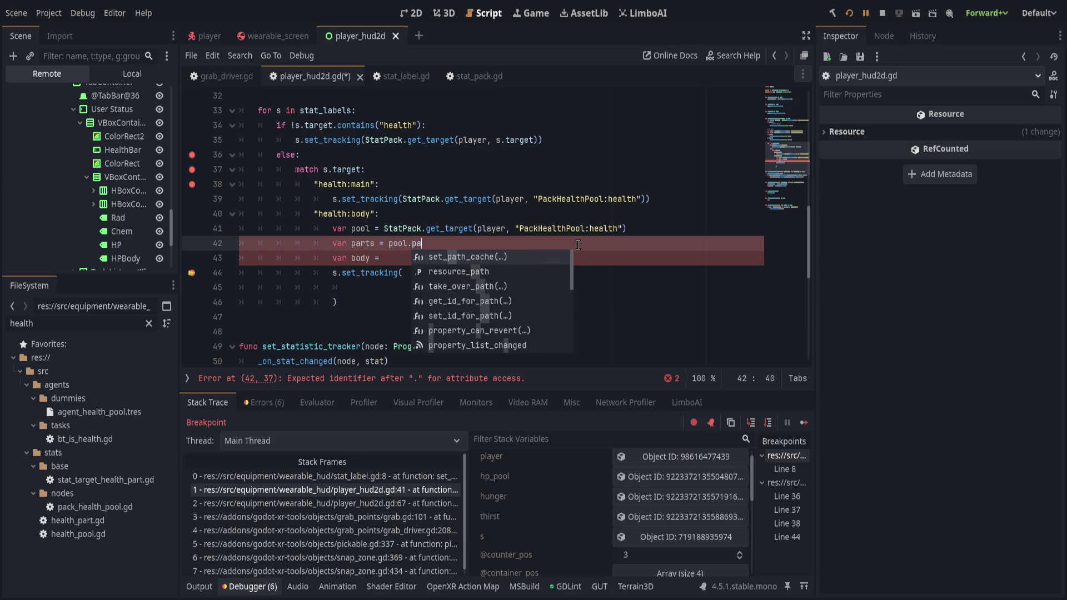
key("ctrl+v")
key("ctrl+z")
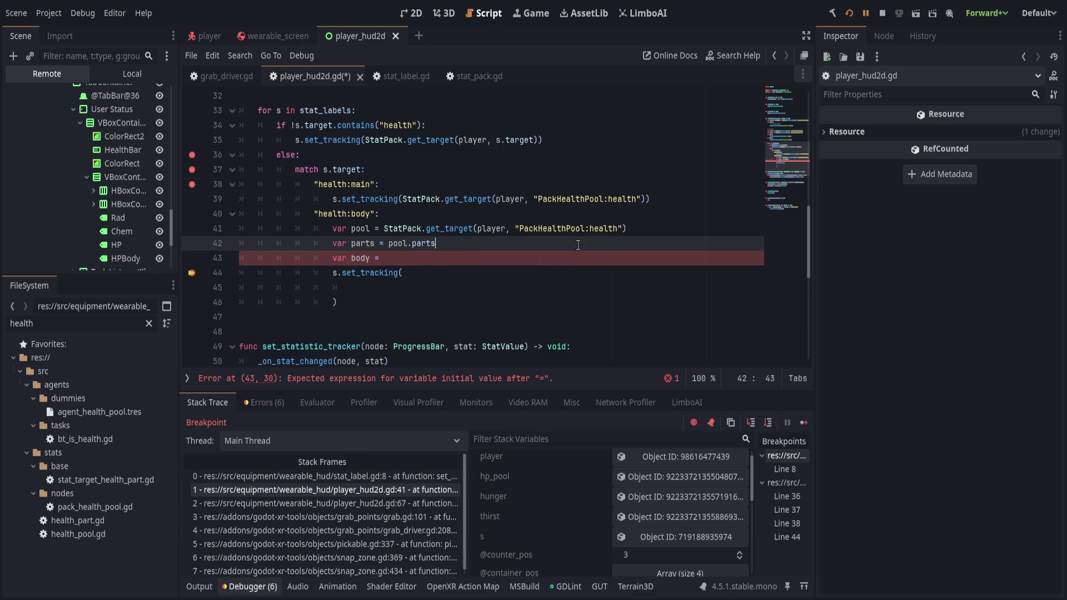
key("Down")
type("get(\"body")
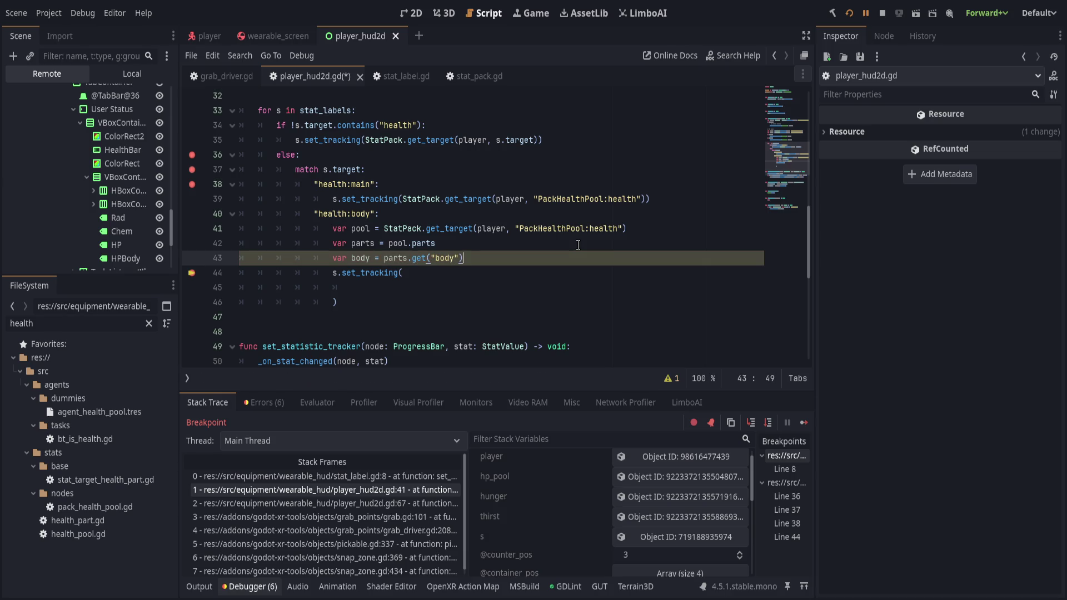
Step: Finish line 44 as s.set_tracking(body) and save player_hud2d.gd
key("Down")
key("Delete")
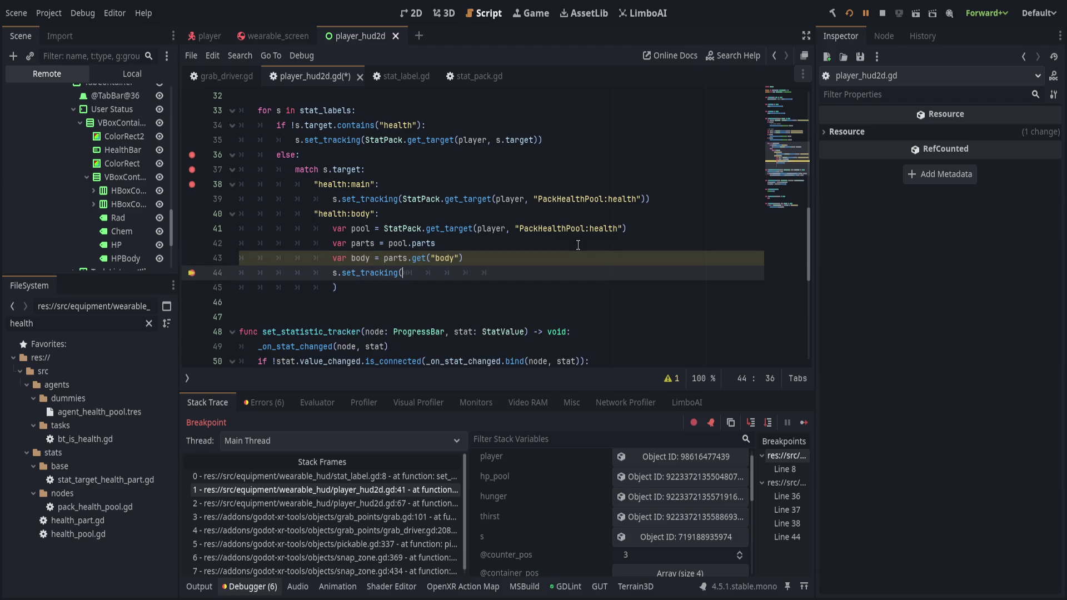
key("Delete")
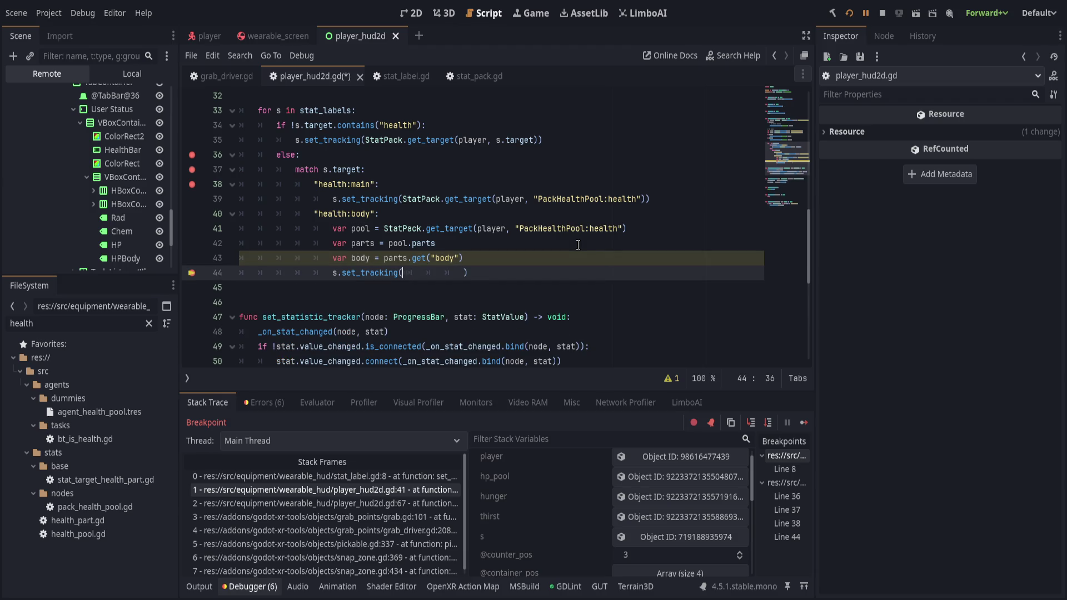
type("body,")
key("BackSpace")
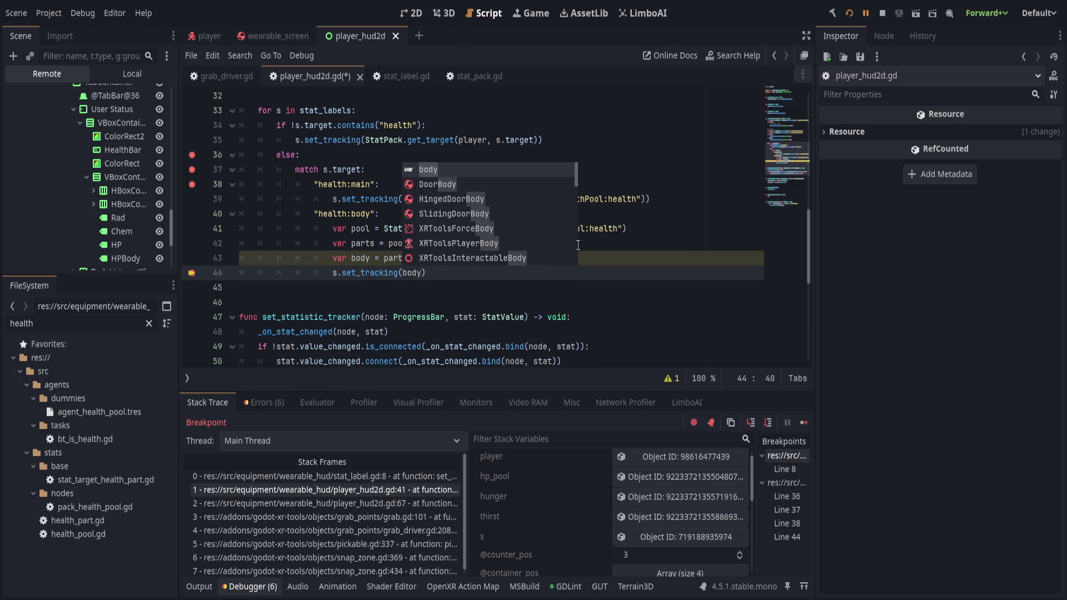
type(")")
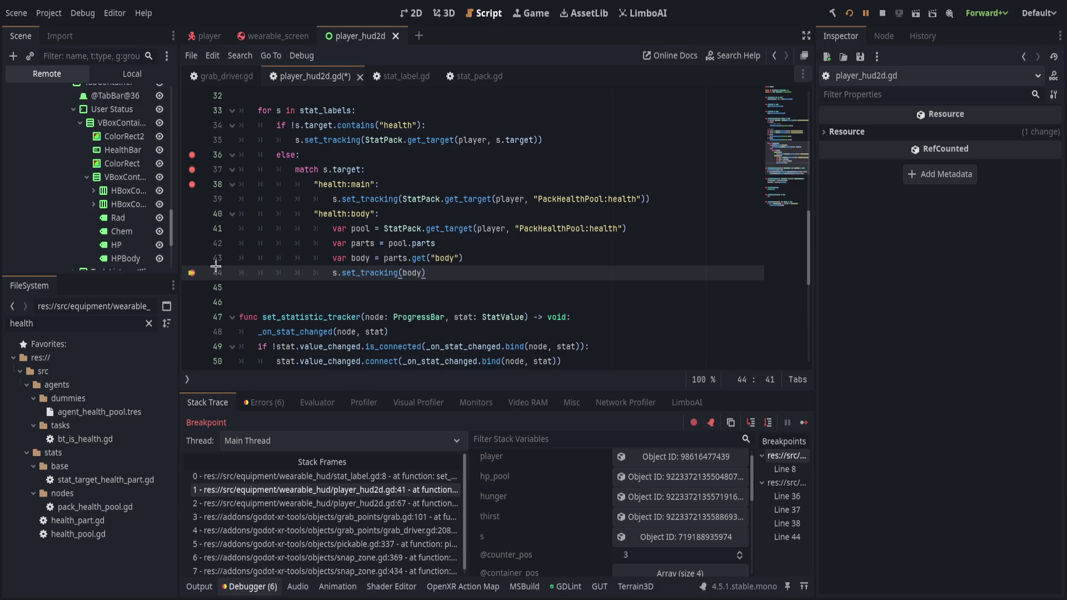
key("ctrl+s")
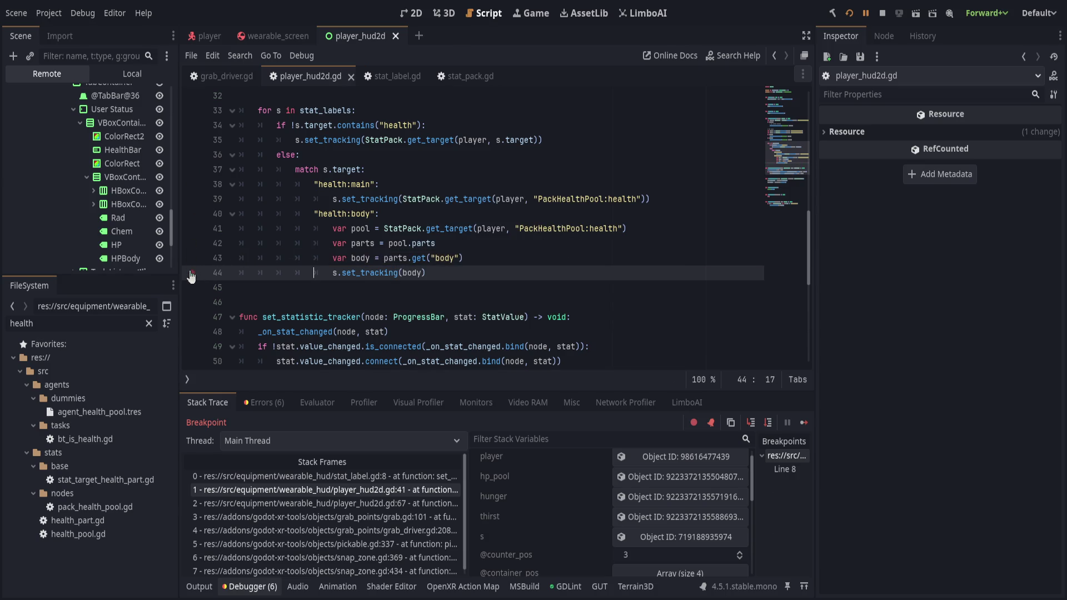
Step: Relaunch the game, step to line 42, and expand hp_pool's Parts dictionary in the Inspector
left_click(848, 13)
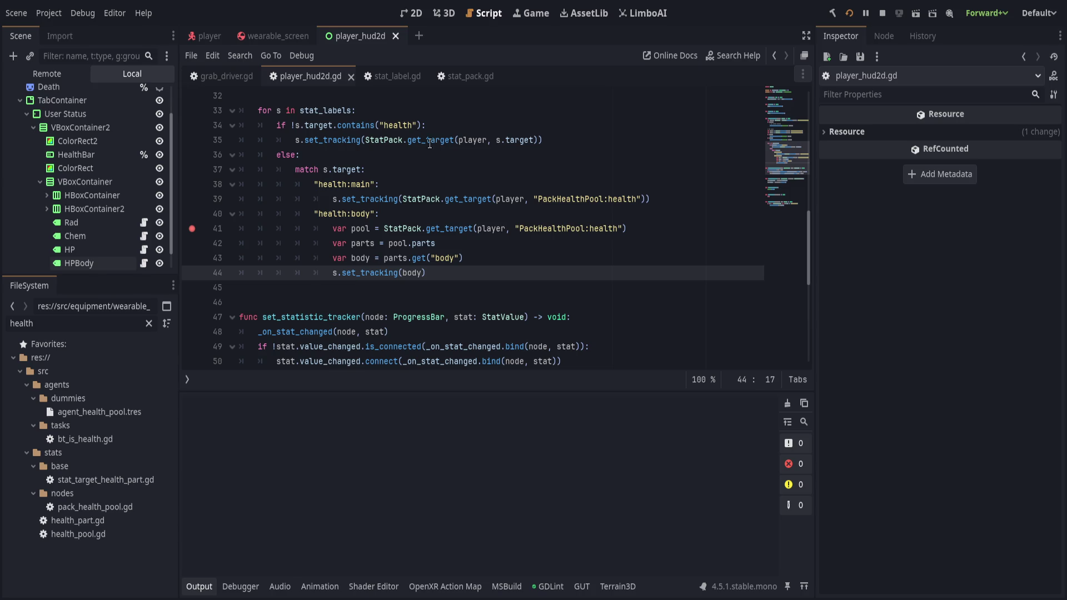
left_click(489, 272)
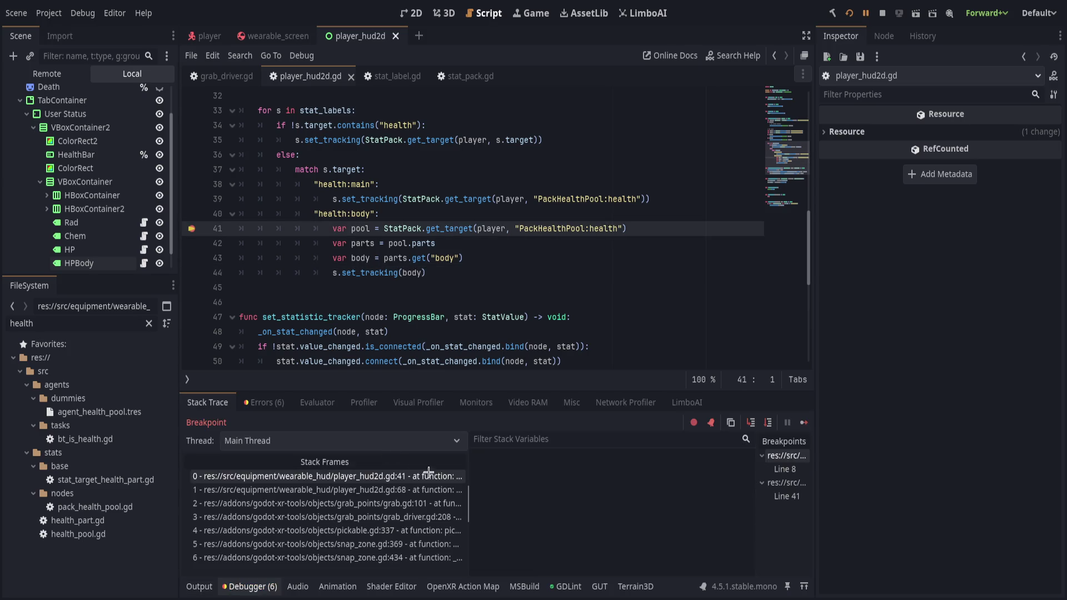
left_click(767, 422)
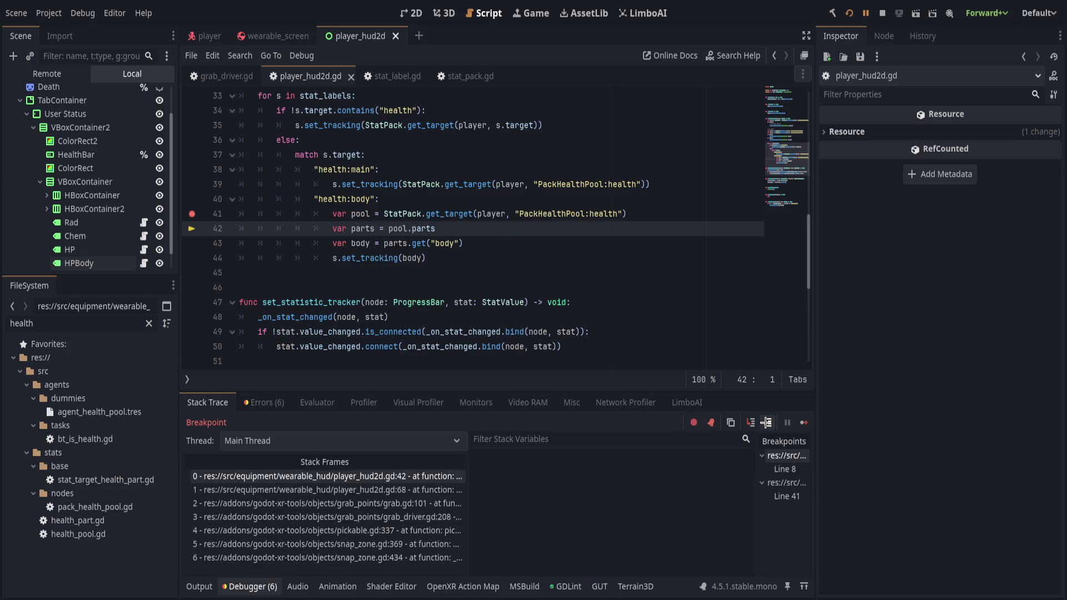
left_click(645, 488)
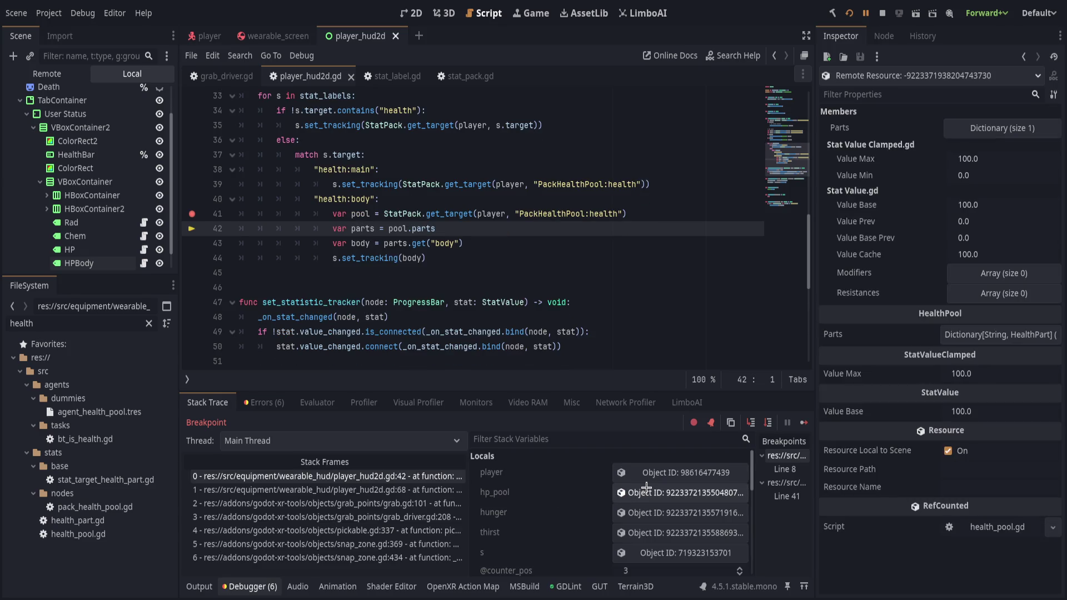
scroll(550, 527, "down", 3)
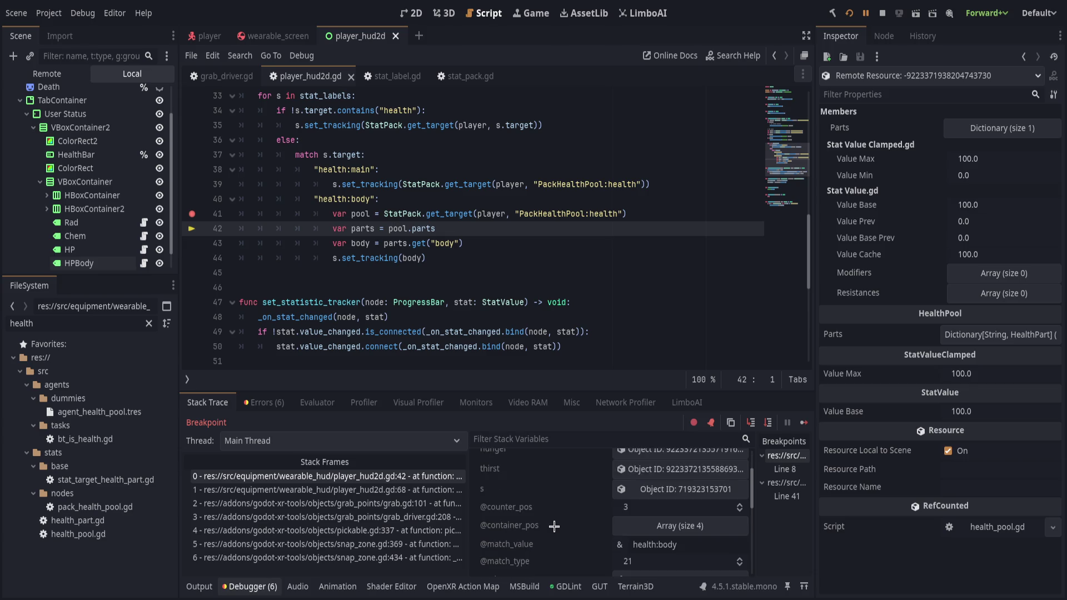
scroll(557, 525, "down", 1)
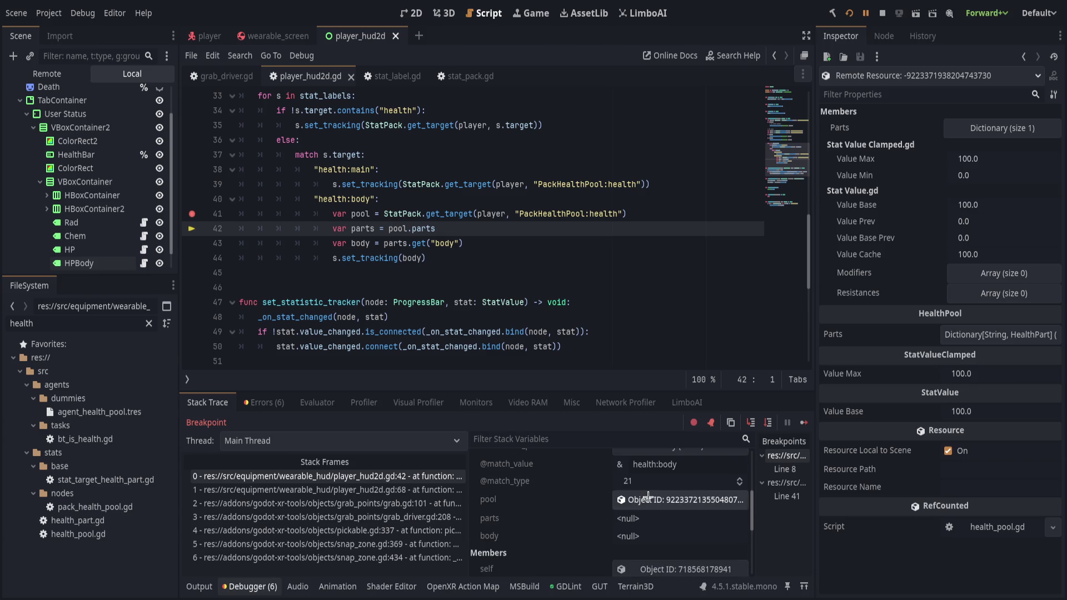
left_click(997, 128)
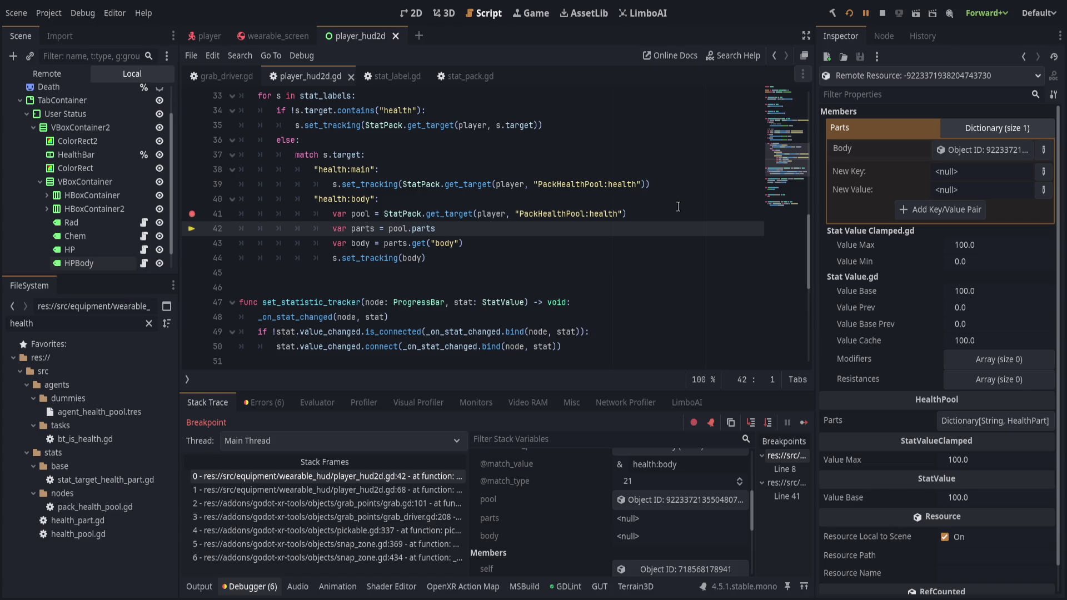
Step: Step on to lines 43 and 44, inspecting the parts locals and the Body health part
left_click(492, 248)
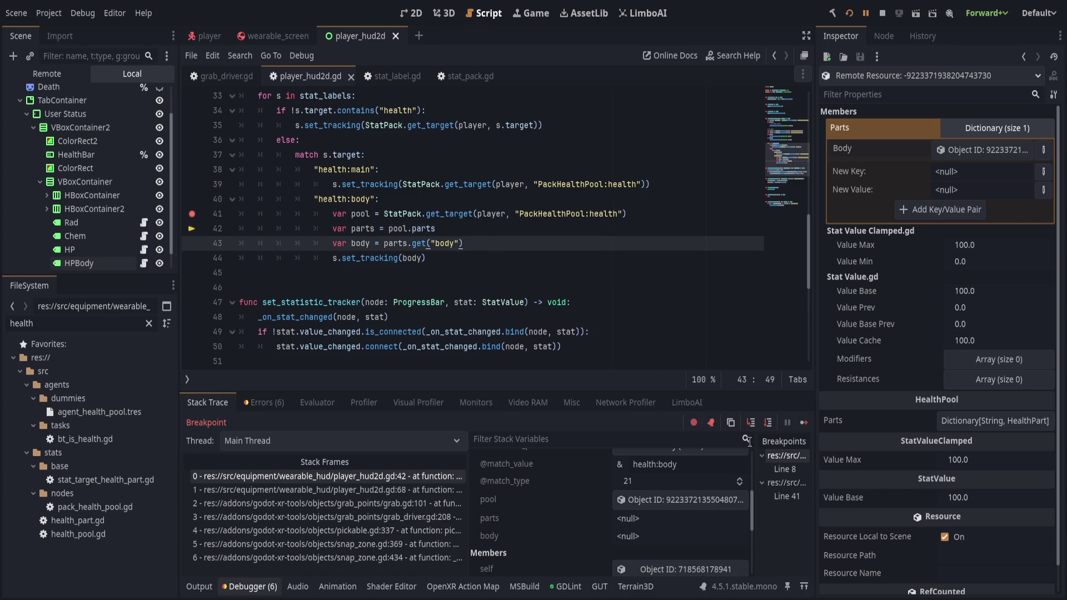
left_click(766, 422)
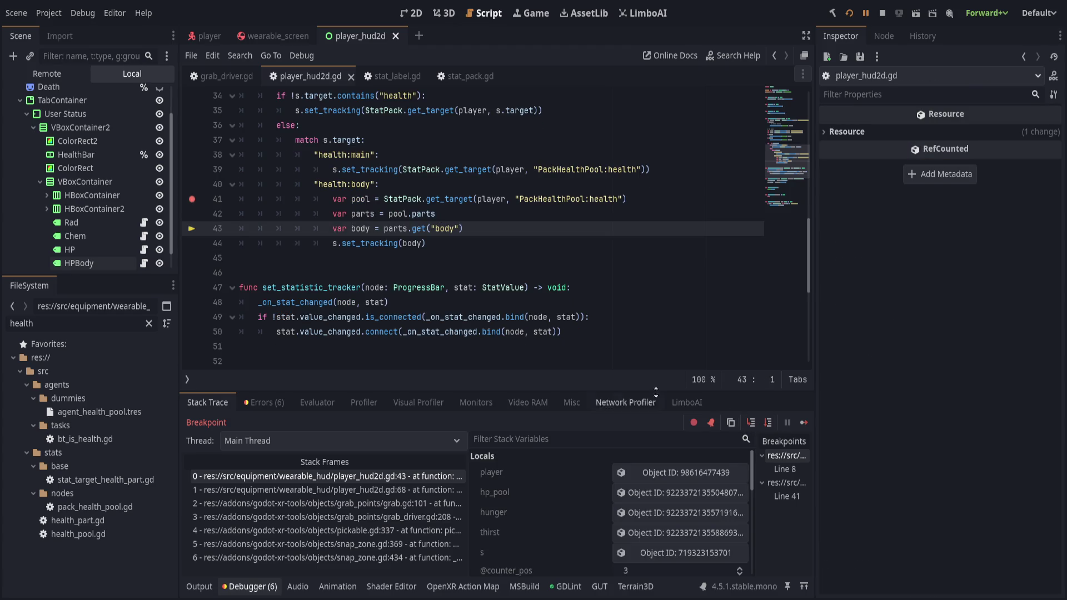
scroll(584, 530, "down", 3)
scroll(583, 530, "down", 3)
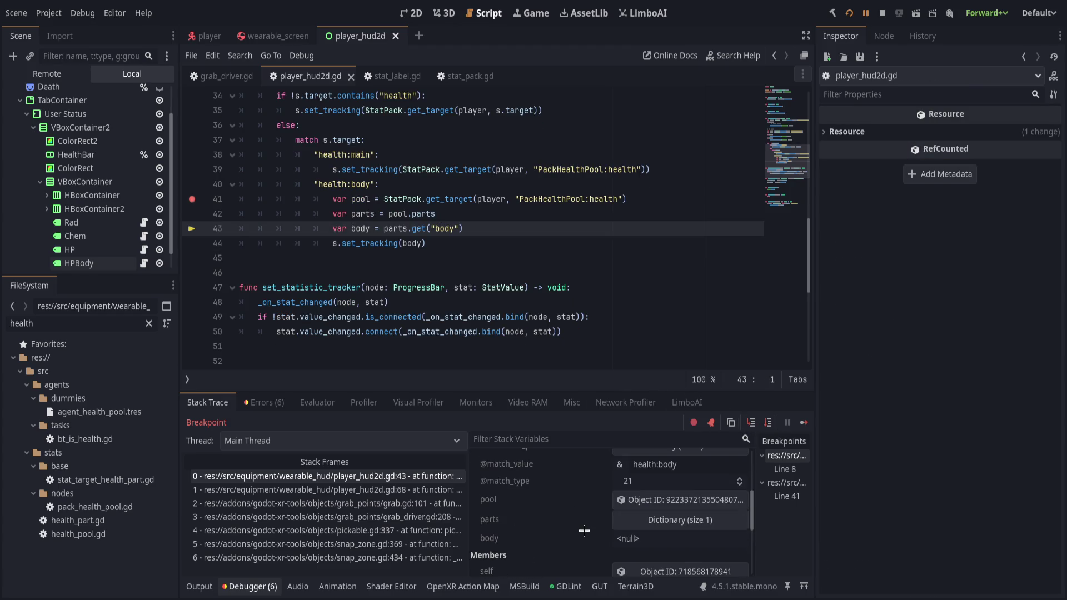
left_click(639, 522)
scroll(550, 536, "down", 1)
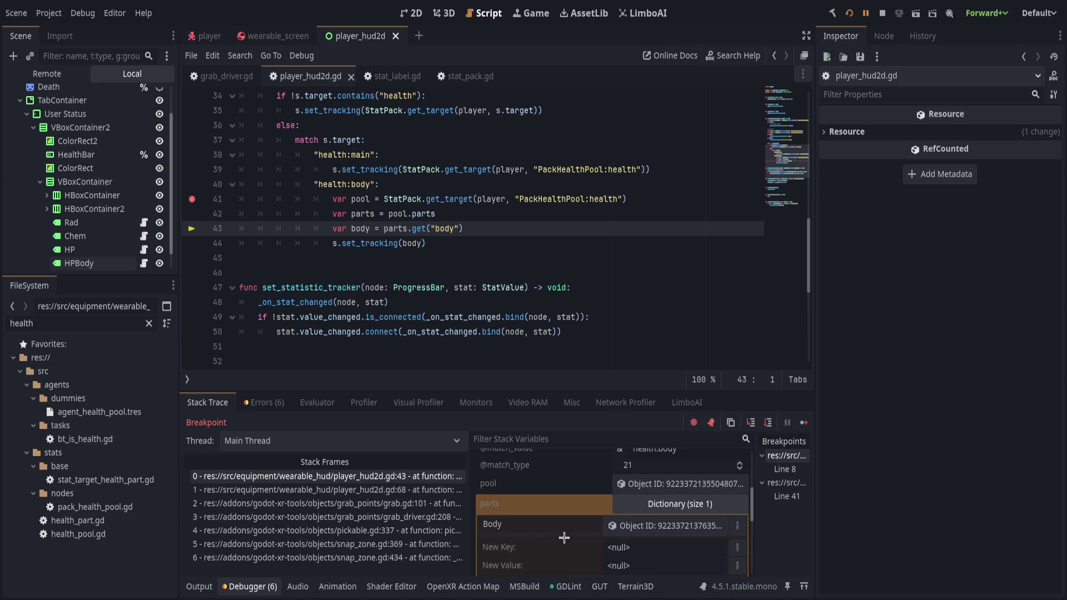
left_click(767, 423)
scroll(581, 512, "down", 3)
scroll(569, 532, "down", 2)
left_click(644, 500)
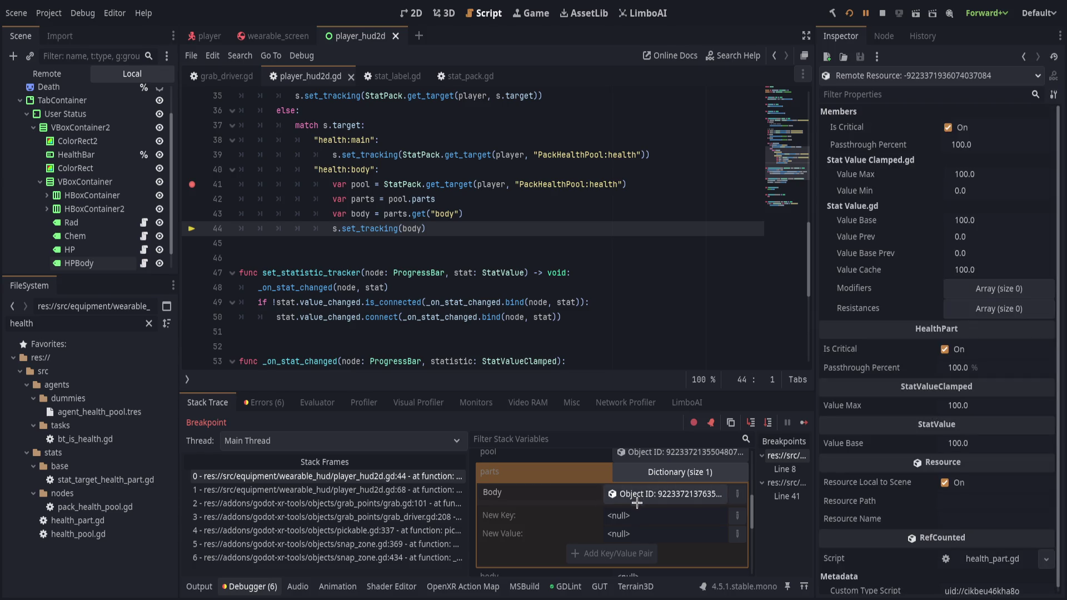
scroll(570, 518, "down", 3)
scroll(463, 236, "up", 2)
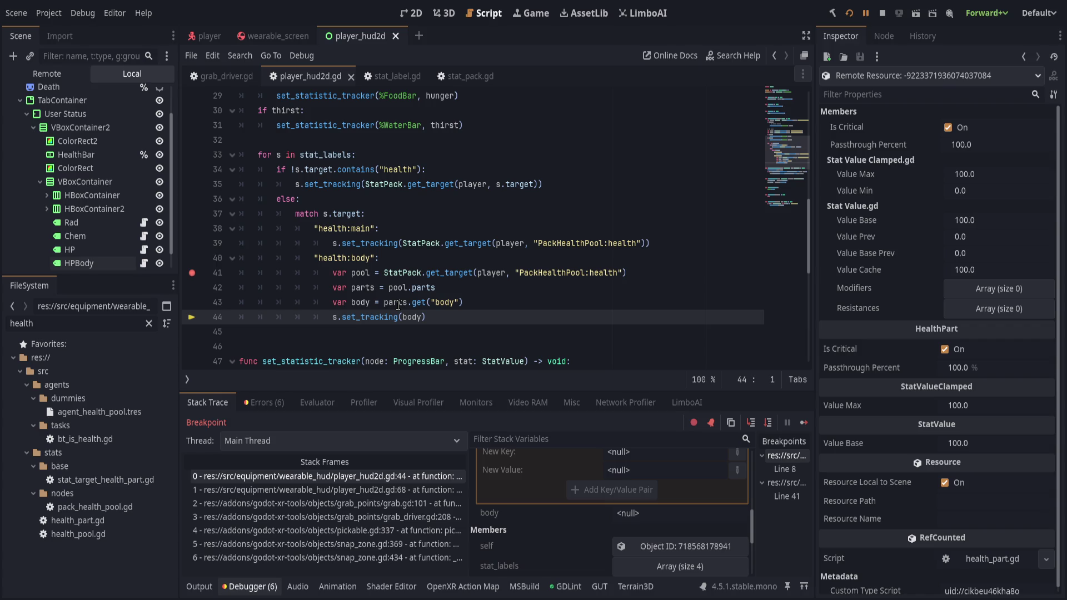
left_click(439, 304)
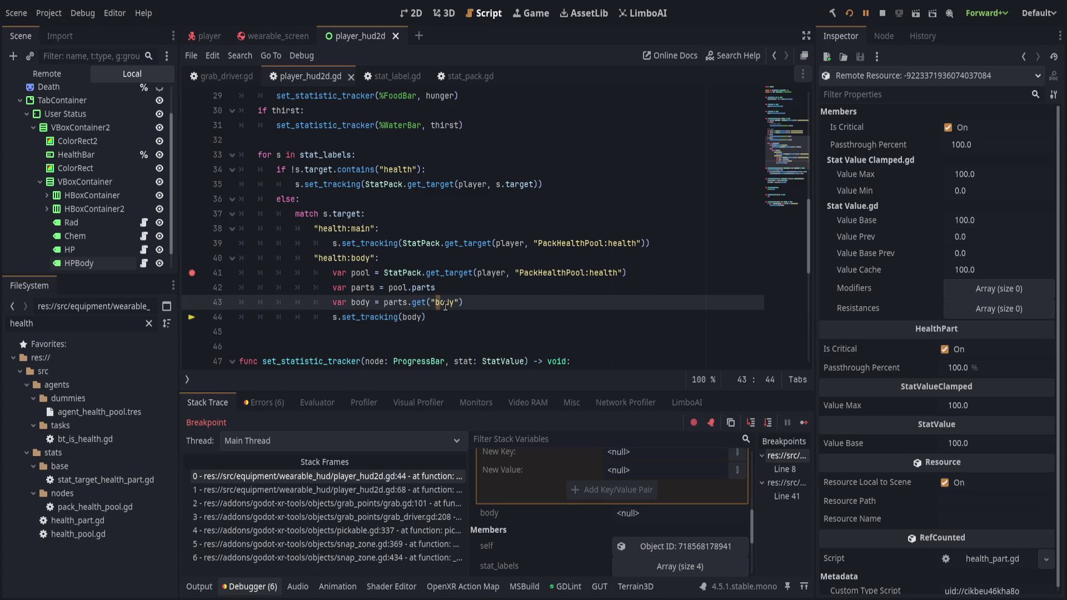
Step: Edit the body key string on line 43 of the script
key("BackSpace")
type("b")
type("n")
key("BackSpace")
type("b")
Step: Select HPBody and delete the b from its Target part name
left_click(79, 263)
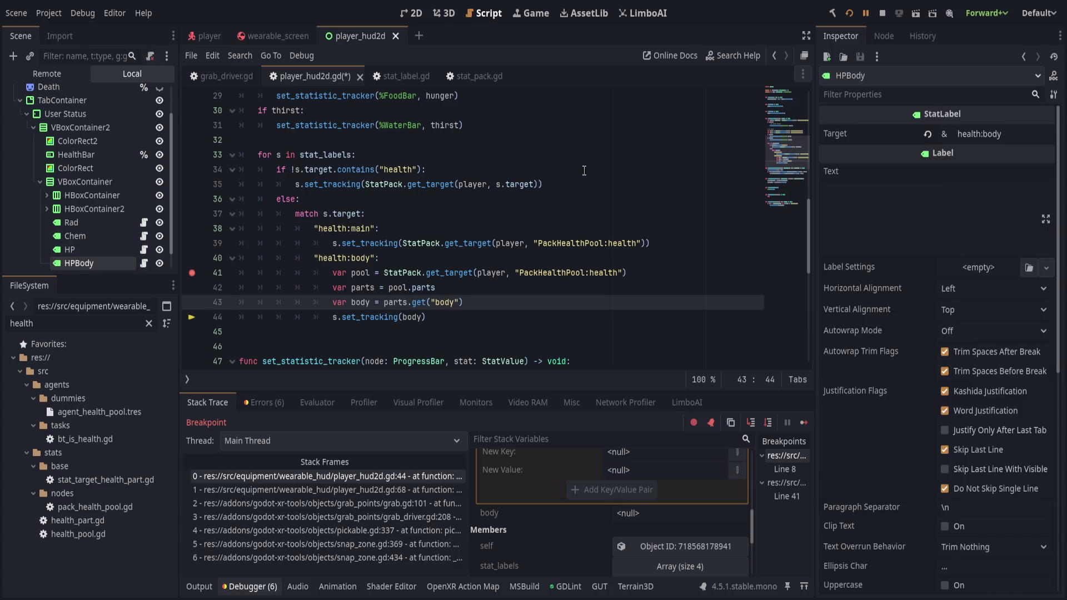
left_click(982, 135)
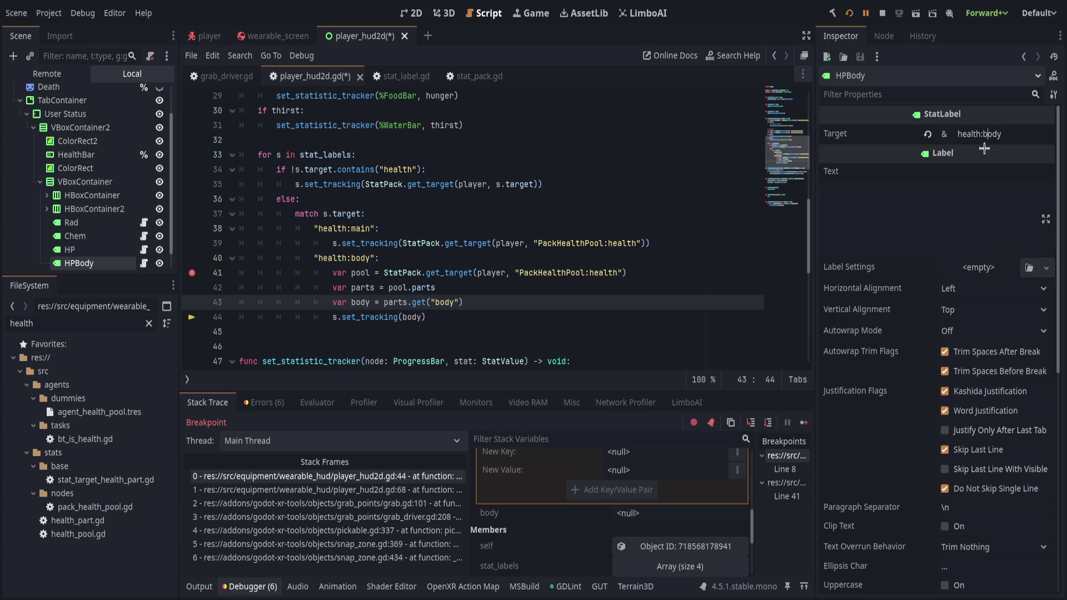
key("BackSpace")
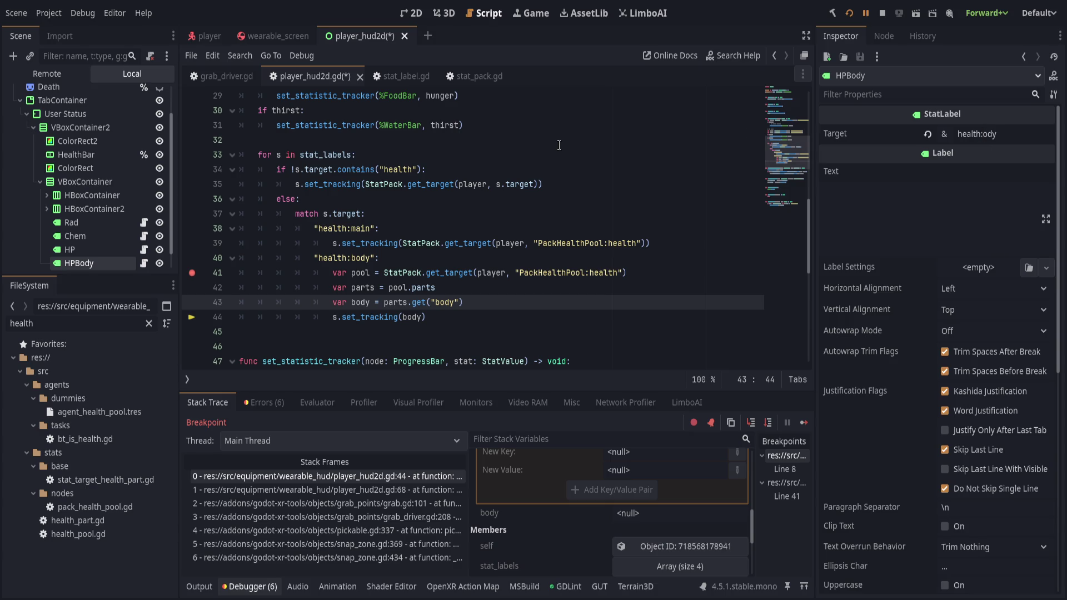
left_click(448, 136)
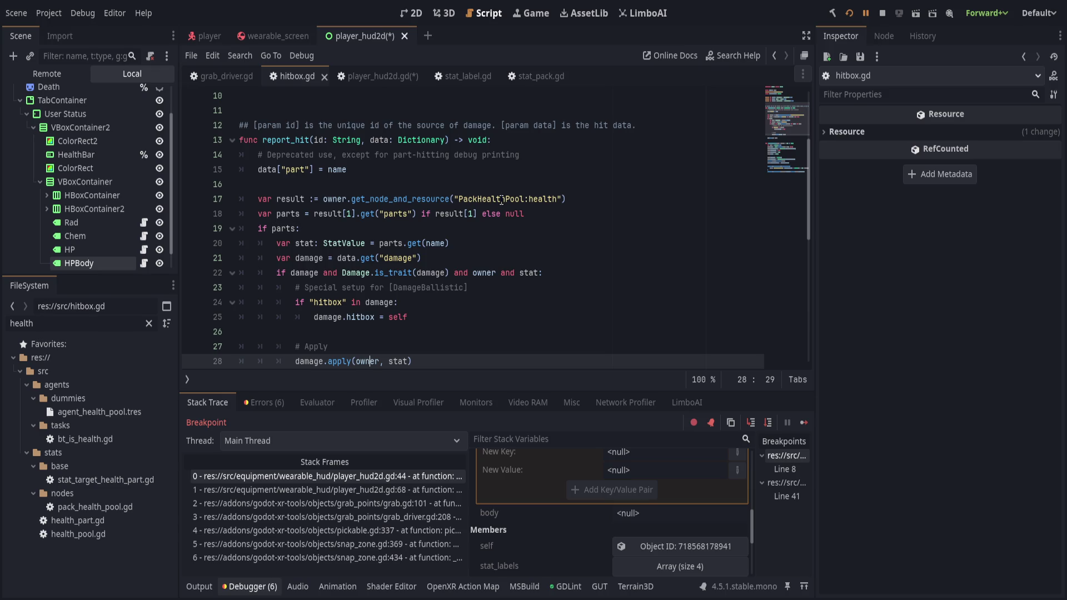
Step: In player_hud2d, capitalize 'Body' in the health:Body match label and the line-43 key
scroll(491, 197, "up", 3)
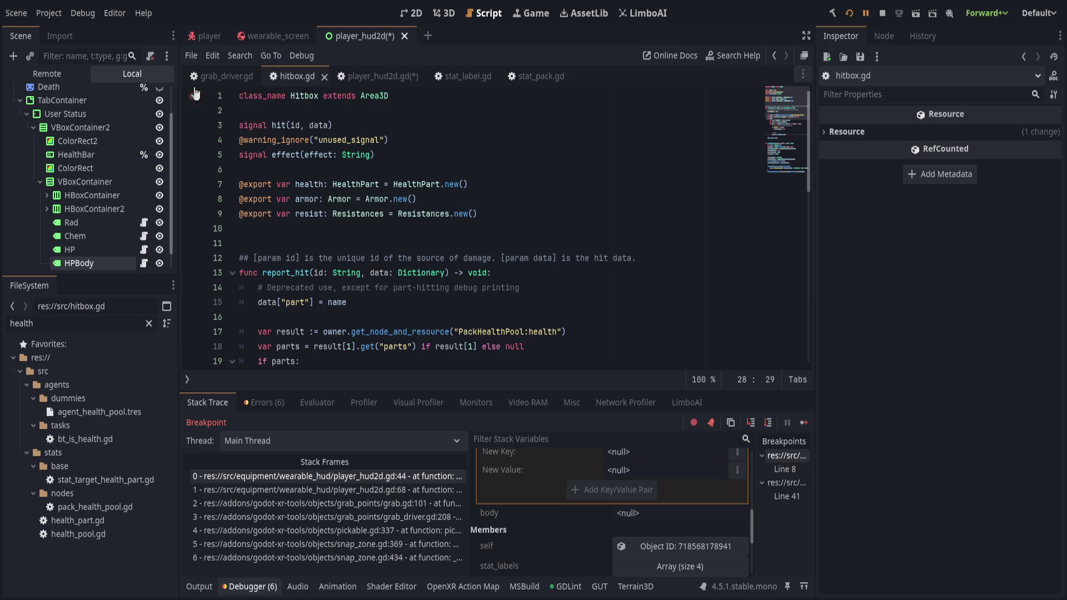
left_click(378, 76)
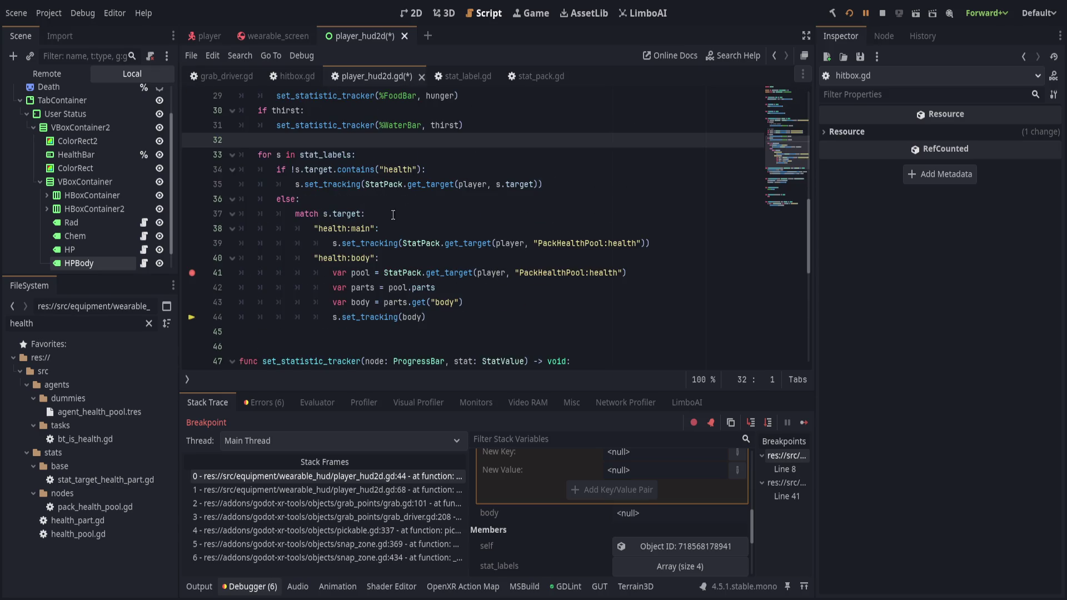
left_click(354, 258)
type("B")
left_click(435, 302)
type("B")
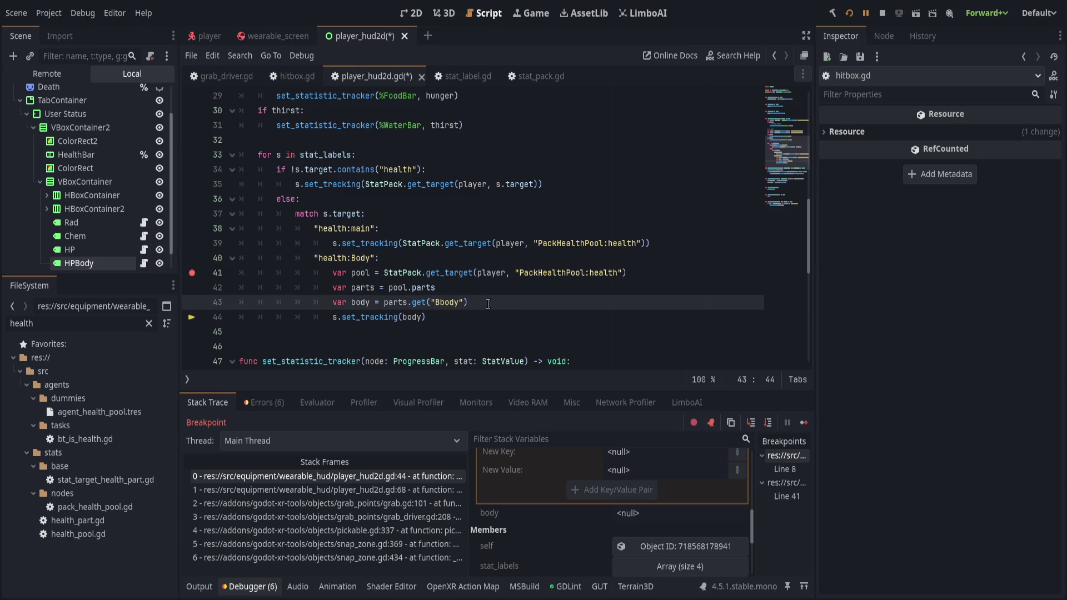
Step: Merge the pool, parts and Body lookups into one chained get_target(...).parts.get("Body") expression
key("Up")
key("End")
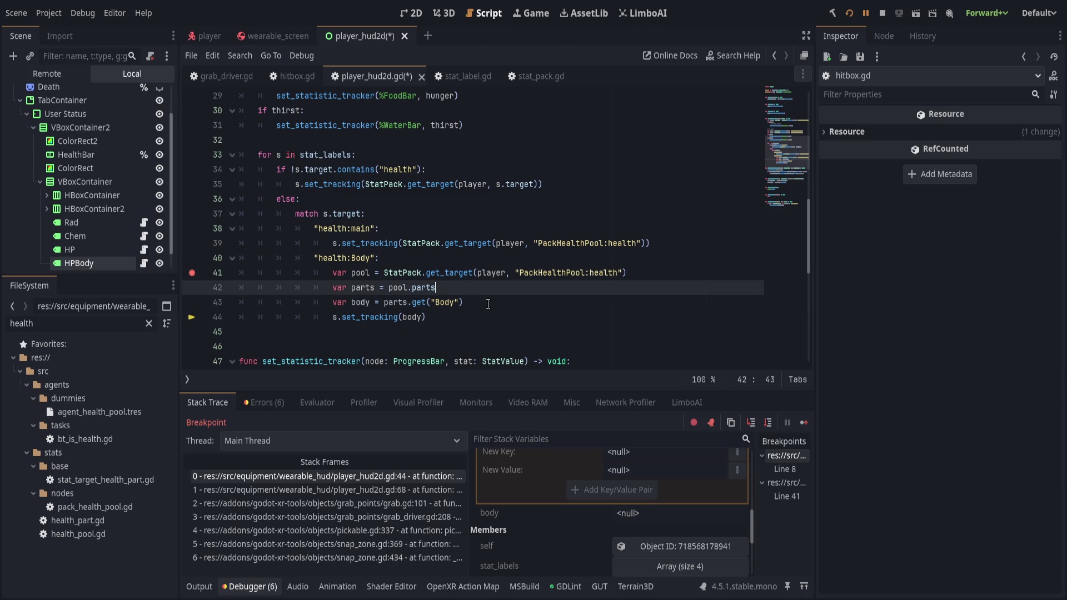
key("Delete")
key("ctrl+Delete")
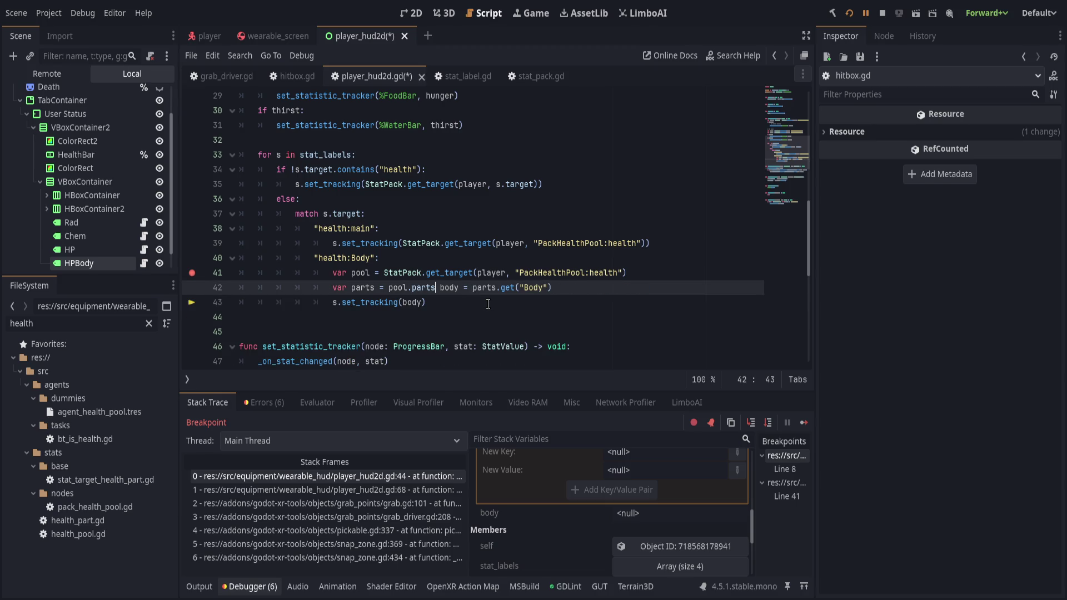
key("ctrl+Delete")
key("ctrl+Delete")
key("ctrl+Delete")
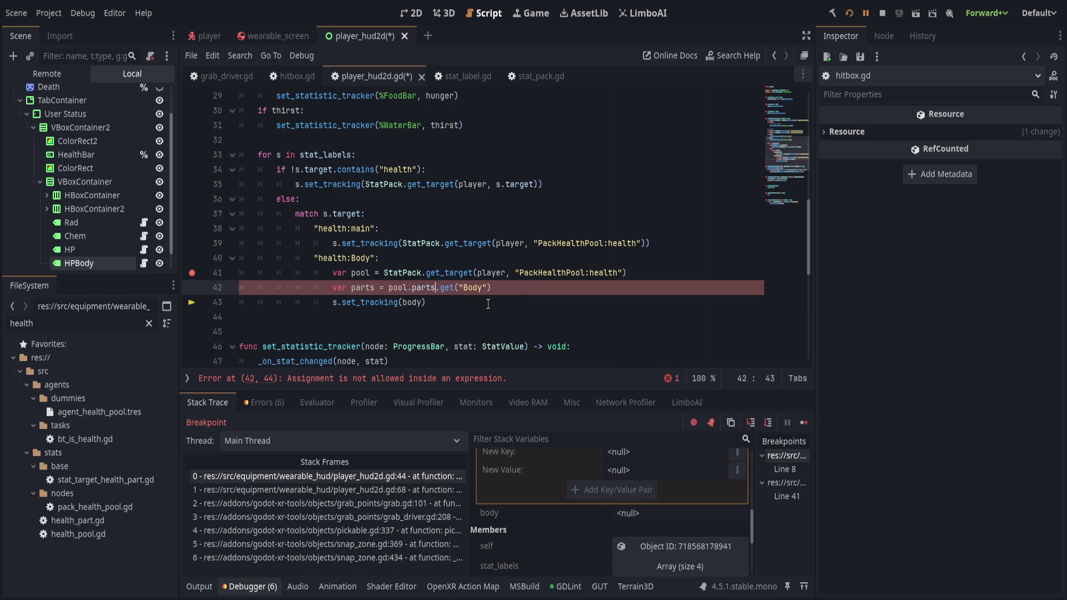
key("ctrl+Delete")
key("ctrl+Delete")
key("ctrl+Delete")
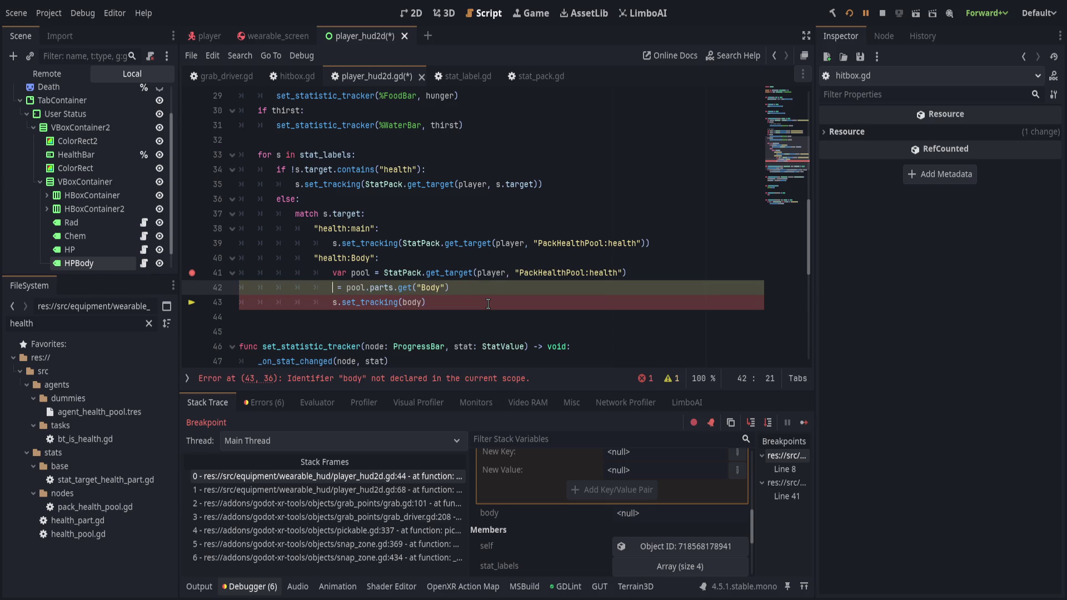
key("ctrl+BackSpace")
key("BackSpace")
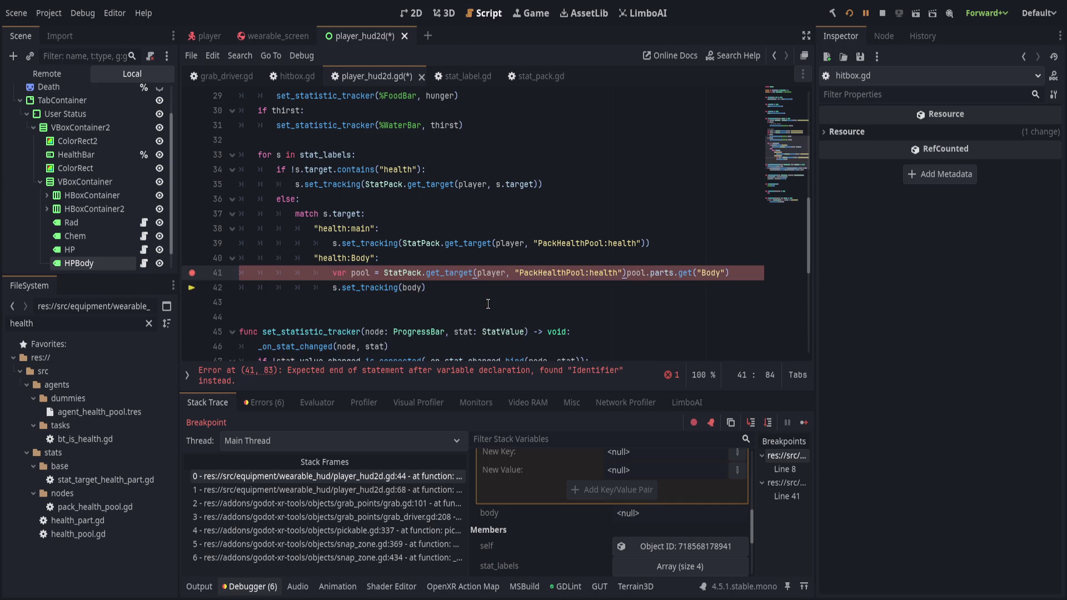
key("ctrl+Delete")
key("End")
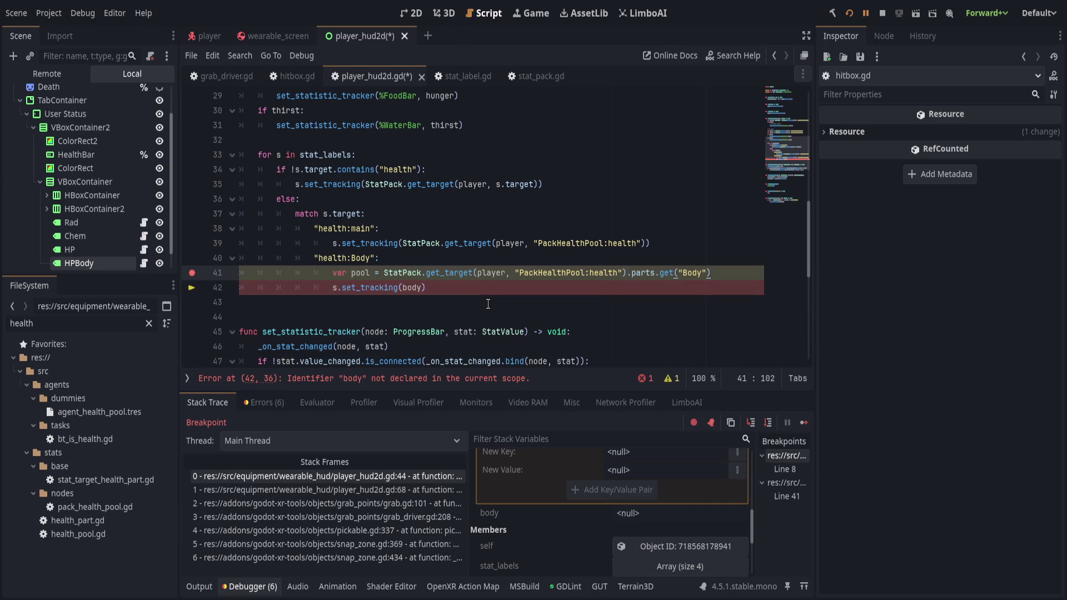
Step: Move the Body lookup inside s.set_tracking, delete the leftover var pool line, and save
key("Down")
key("Left")
key("ctrl+BackSpace")
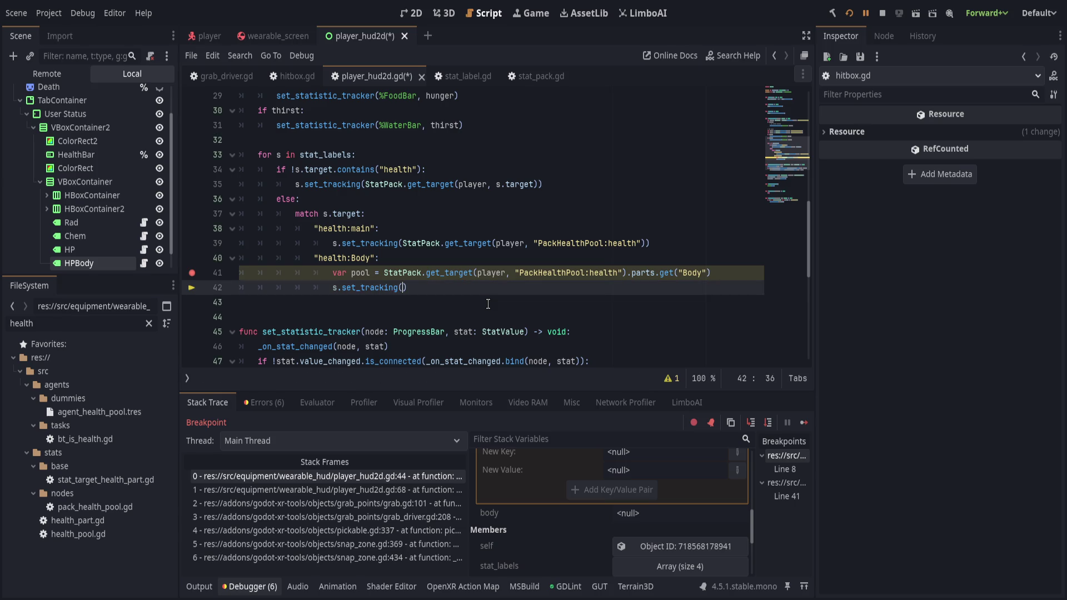
key("Up")
key("ctrl+Left")
key("shift+End")
key("ctrl+c")
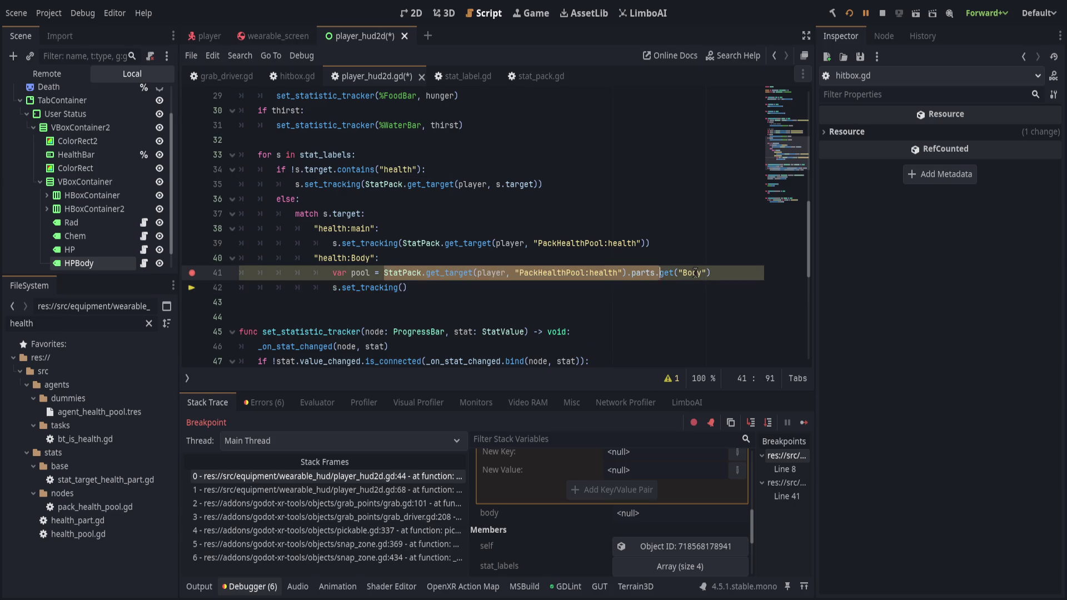
key("Delete")
left_click(403, 287)
key("ctrl+v")
key("Up")
key("ctrl+shift+k")
key("ctrl+s")
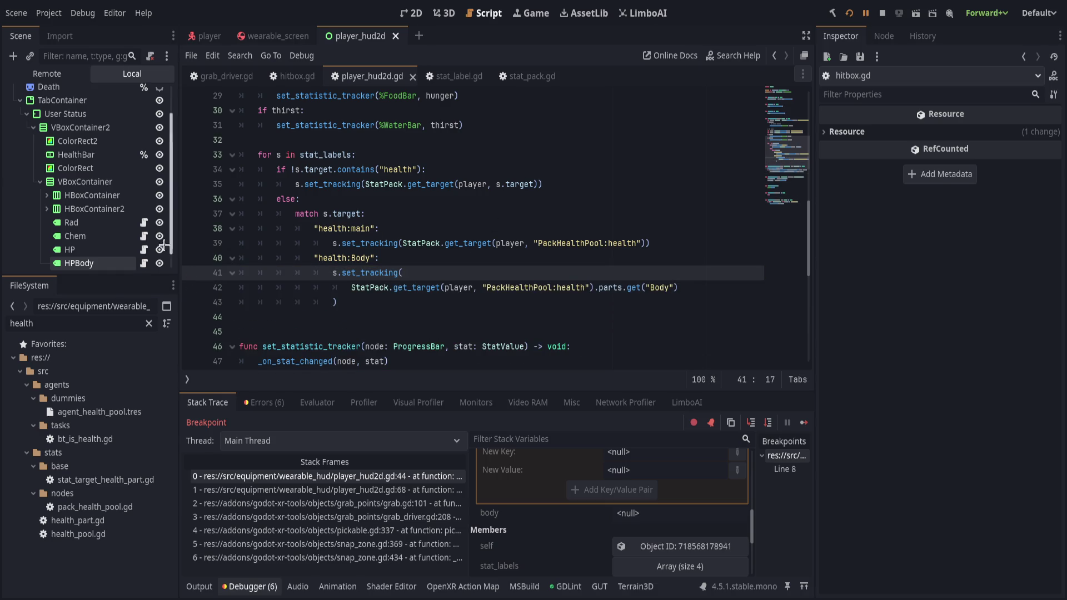
Step: Set HPBody's Target to health:Body, save, and rerun the game
left_click(90, 263)
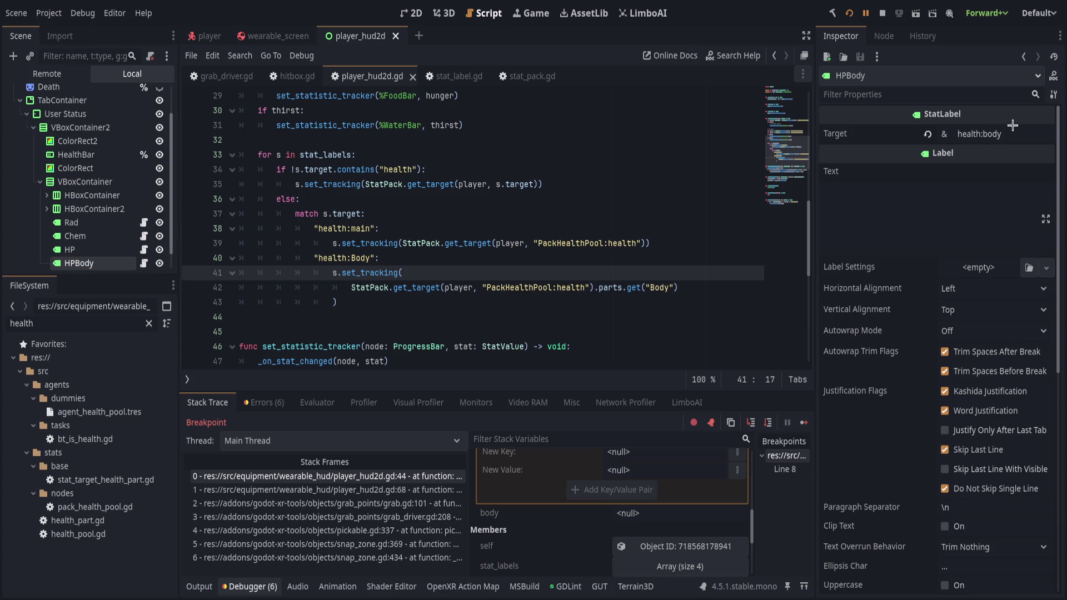
left_click(983, 136)
key("BackSpace")
type("B")
left_click(371, 258)
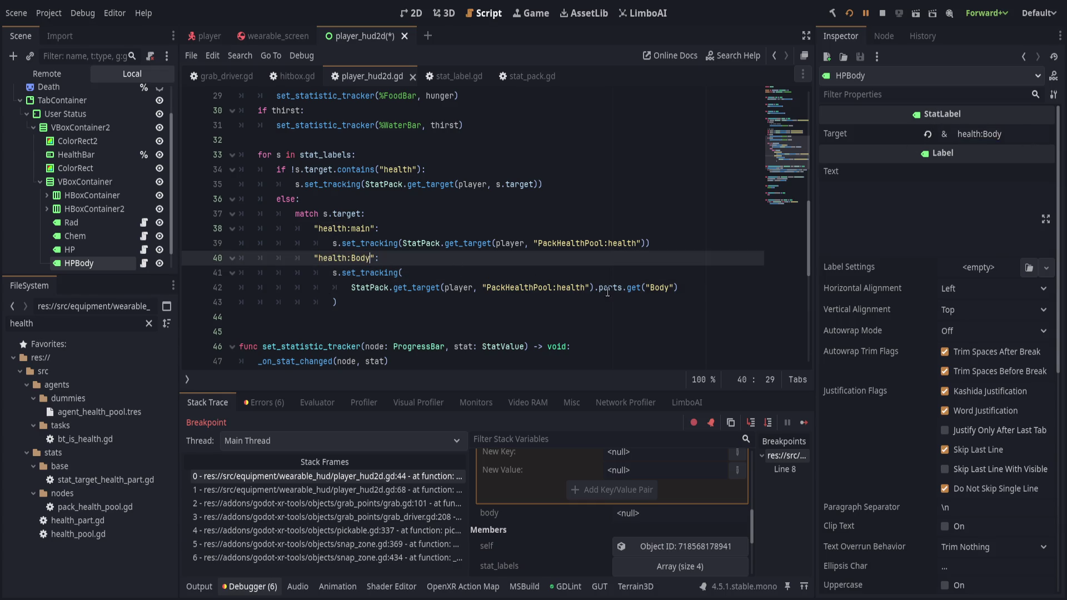
key("ctrl+s")
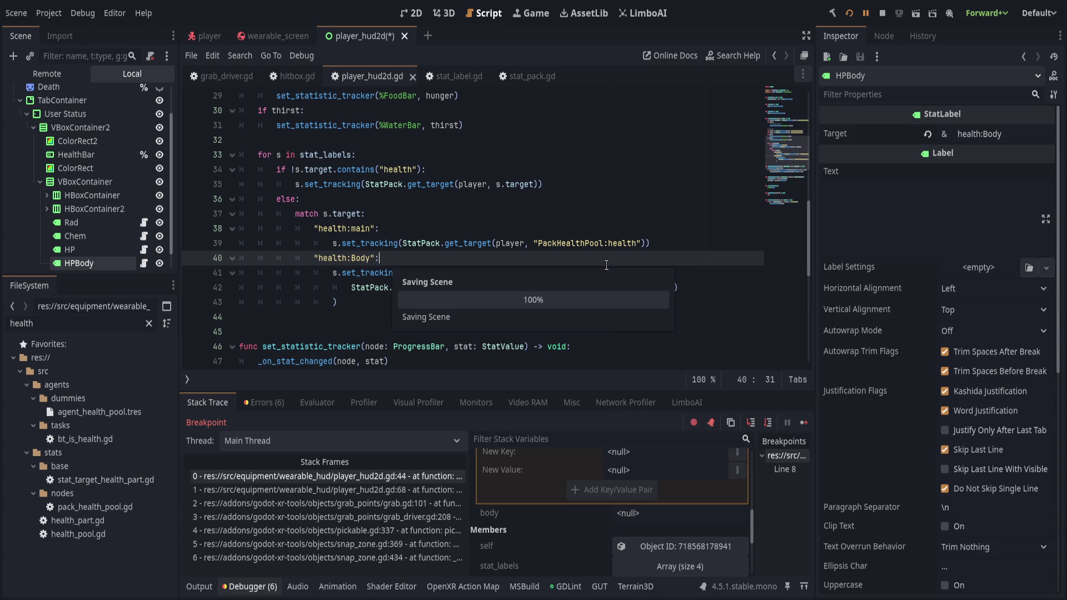
left_click(849, 11)
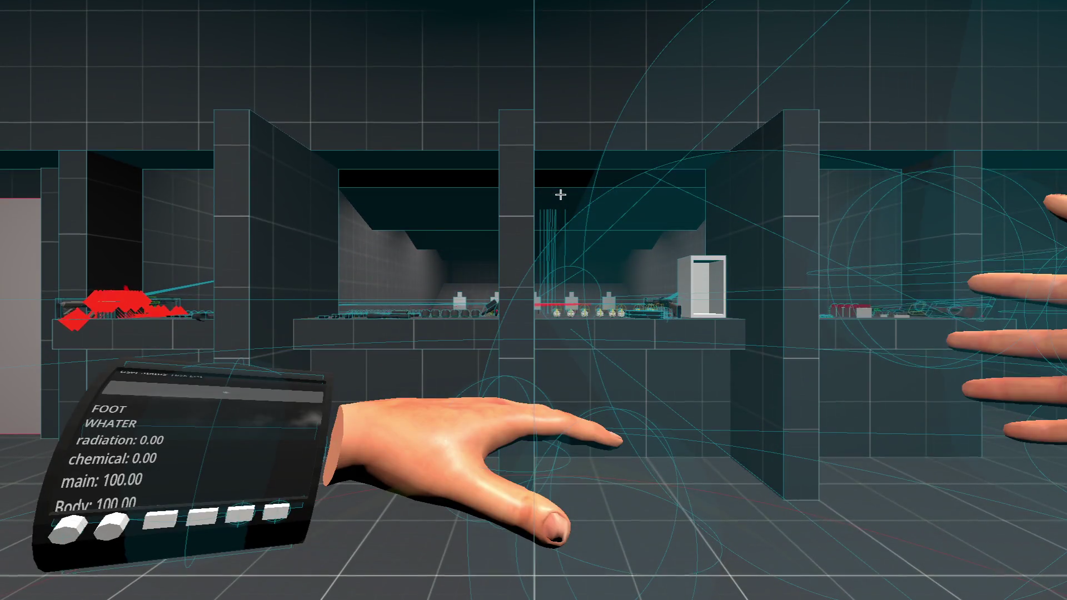
Step: Check the wrist HUD shows main: 100.00 and Body: 100.00, then dismiss the log and resume editing player_hud2d.gd
mouse_move(562, 191)
left_mouse_down()
mouse_move(348, 224)
mouse_move(370, 233)
mouse_move(278, 248)
mouse_move(400, 244)
left_mouse_up()
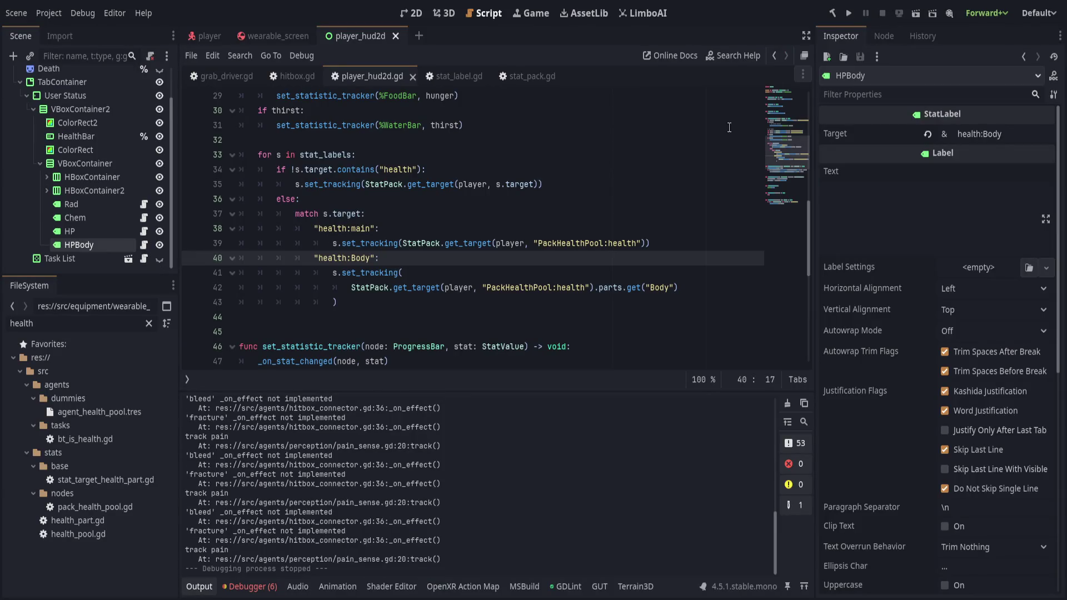
left_click(193, 586)
left_click(339, 315)
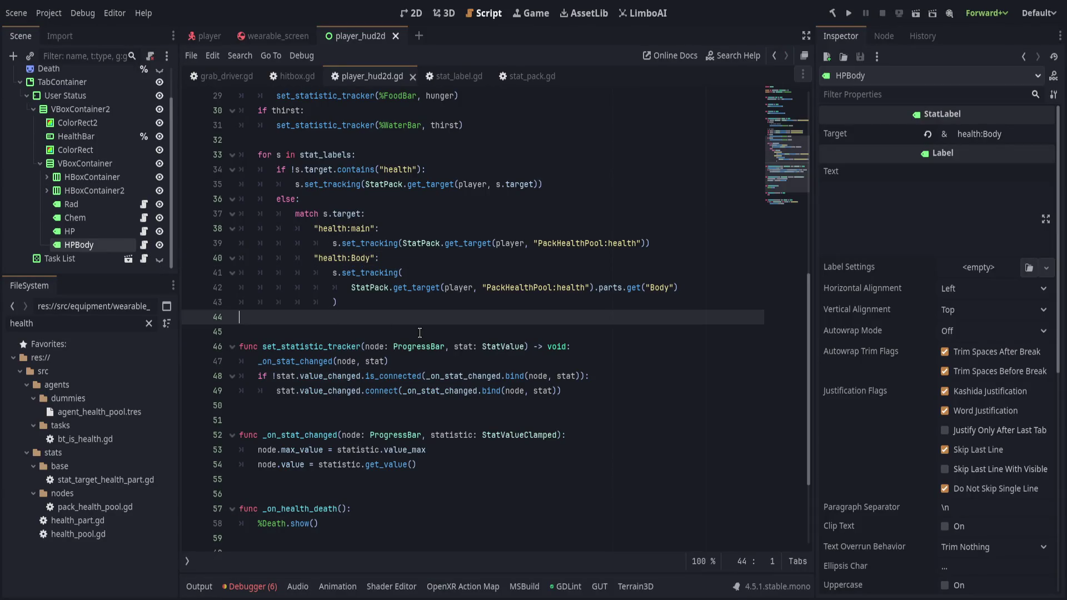
Step: Close the player_hud2d, wearable_screen and player tabs, then open both bone injector scenes via an 'injector' filter
scroll(433, 331, "up", 7)
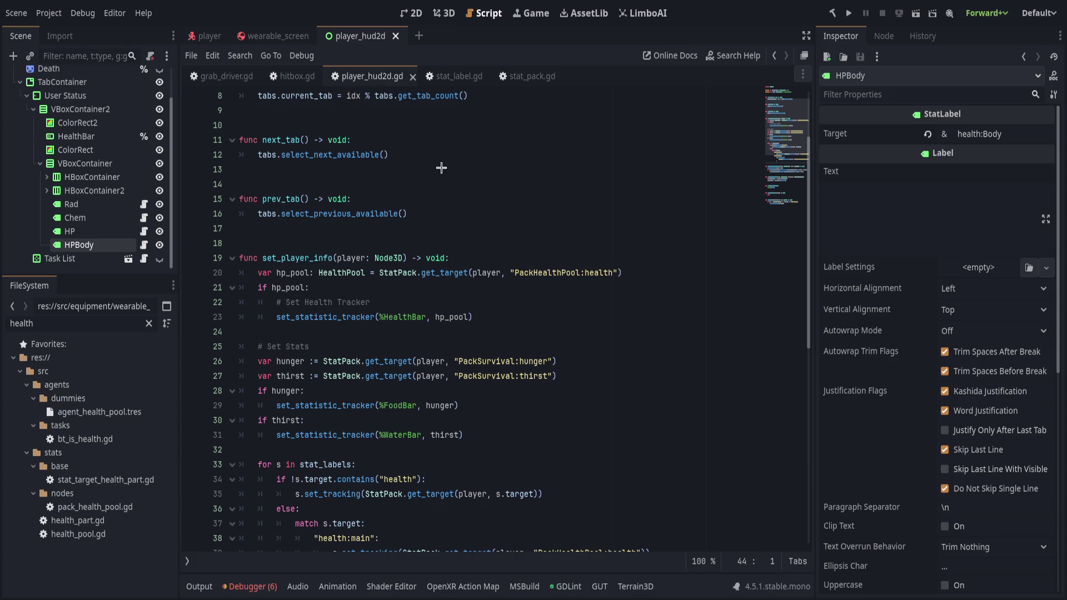
middle_click(362, 36)
middle_click(278, 37)
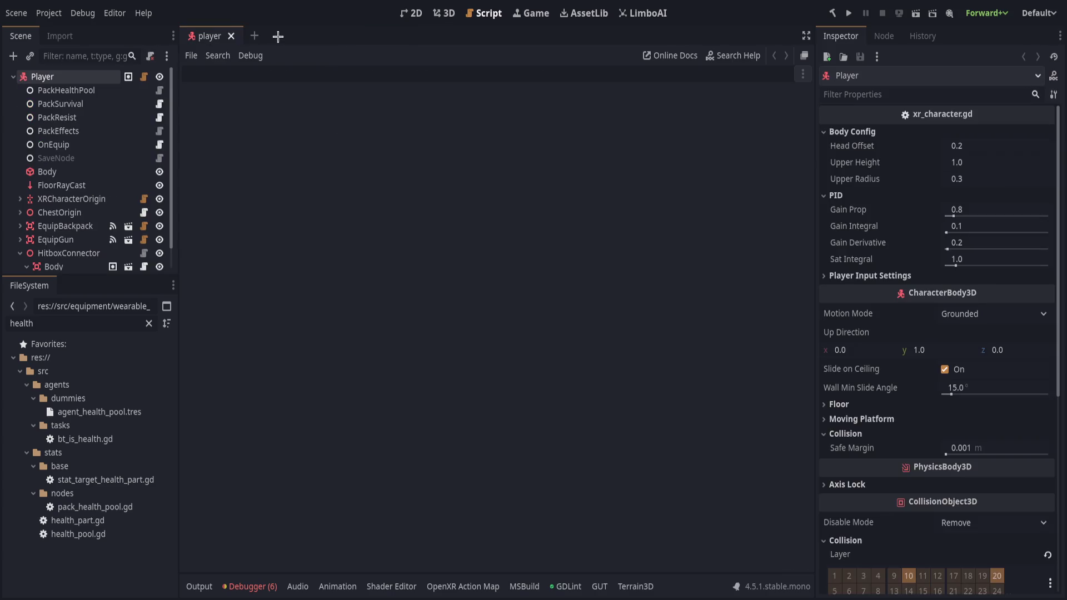
middle_click(219, 39)
double_click(125, 323)
type("injector")
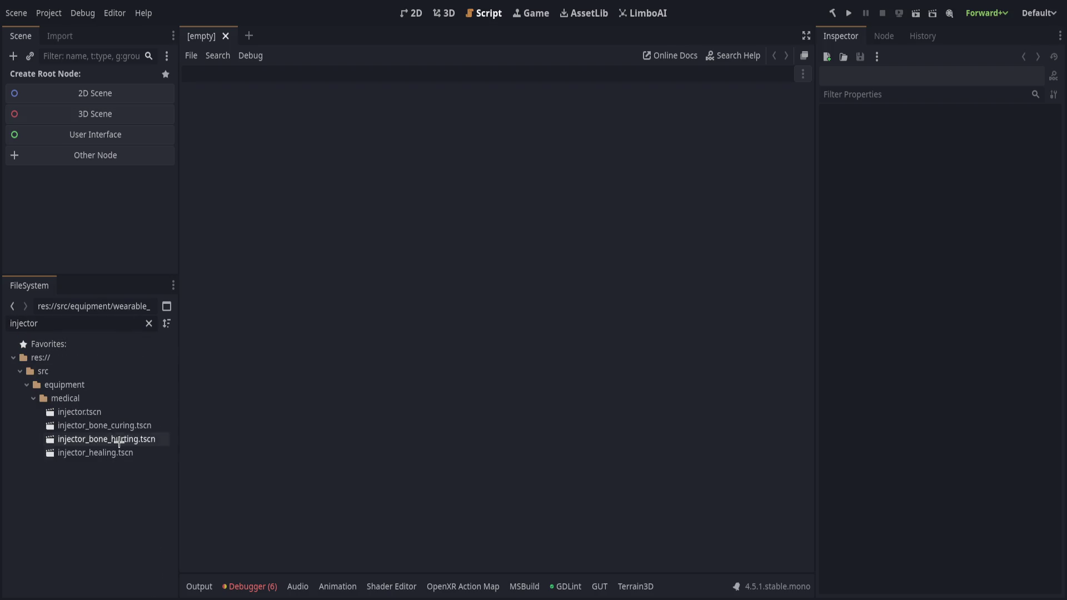
left_click(139, 425)
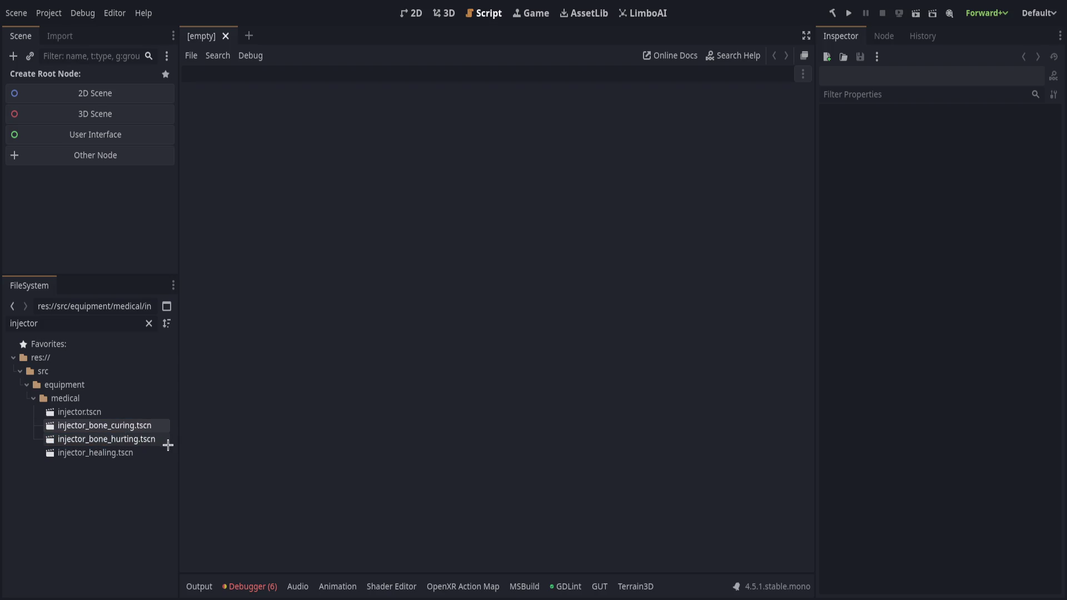
double_click(166, 441)
Step: Give the bone-hurting injector's Body a red StandardMaterial3D override and save the scene
left_click(445, 12)
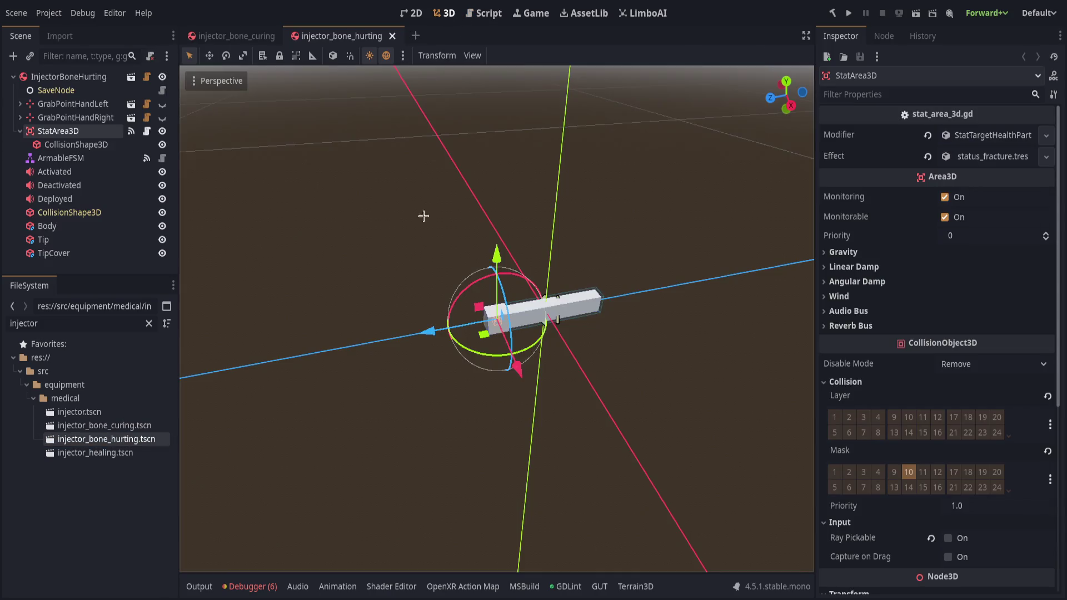
left_click(293, 285)
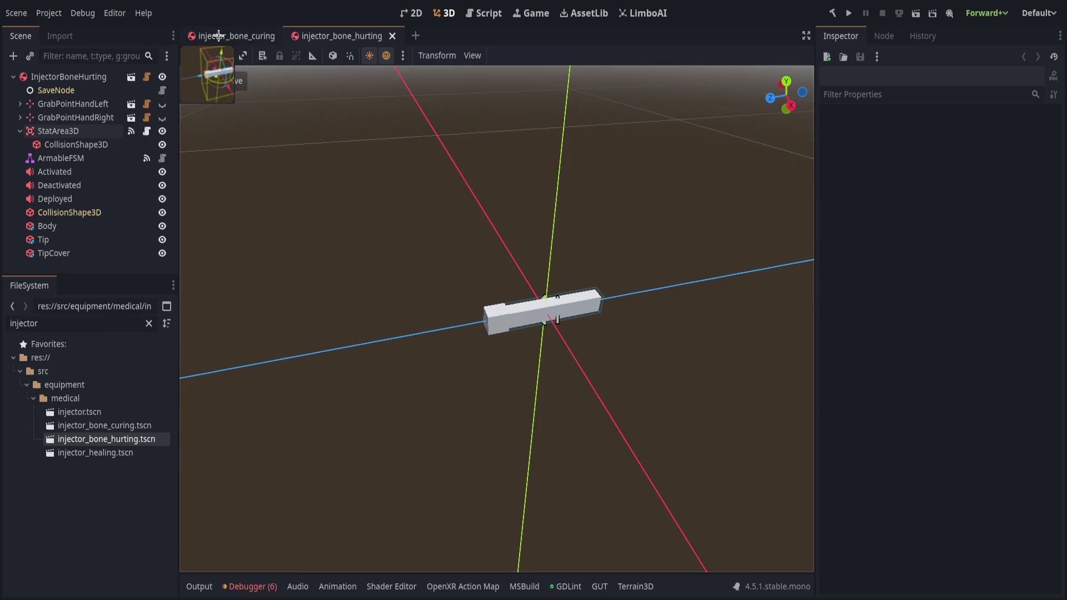
scroll(490, 356, "up", 4)
left_click_drag(490, 357, 398, 257)
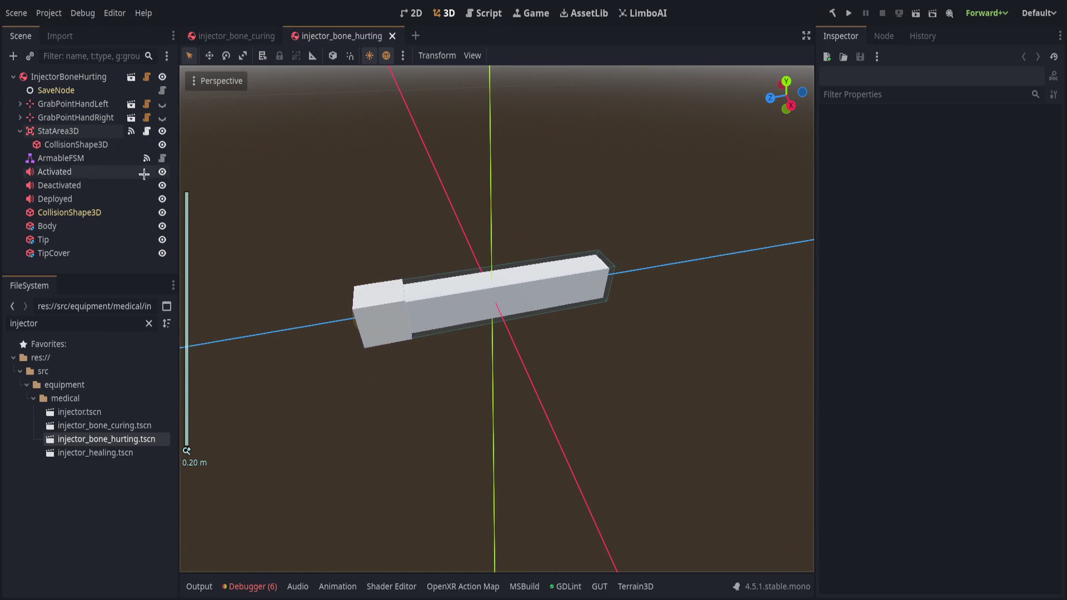
left_click(49, 226)
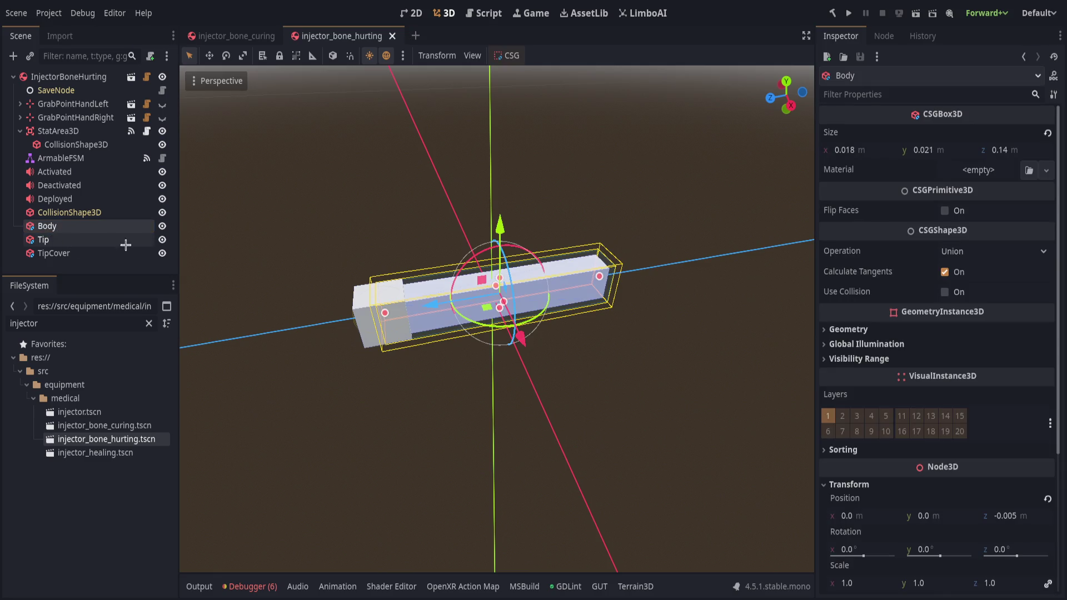
left_click(865, 329)
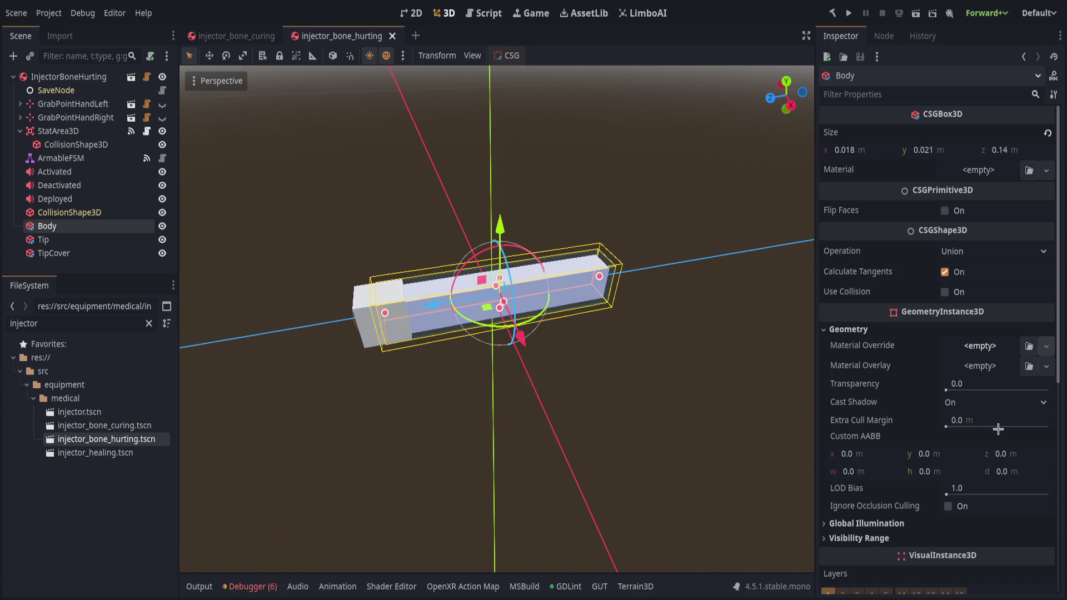
left_click(979, 346)
left_click(983, 361)
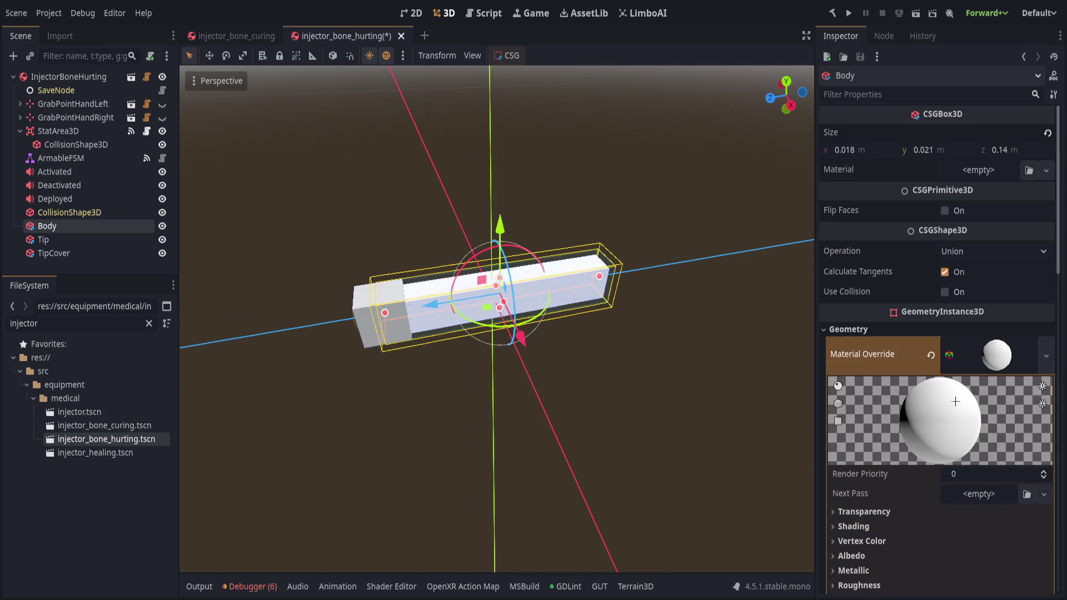
scroll(880, 460, "down", 3)
left_click(856, 372)
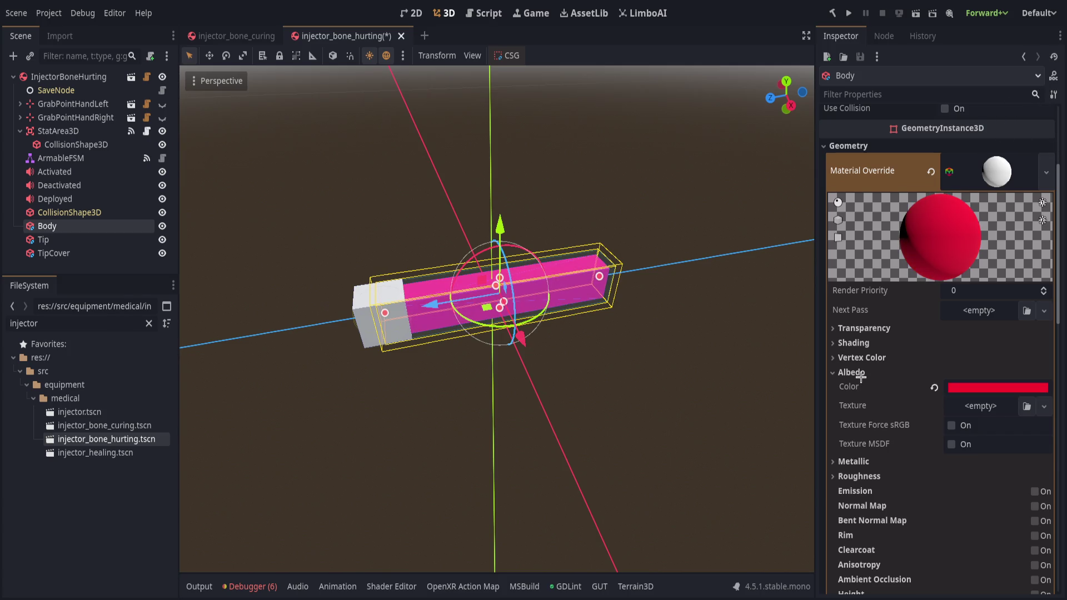
left_click(676, 347)
key("ctrl+s")
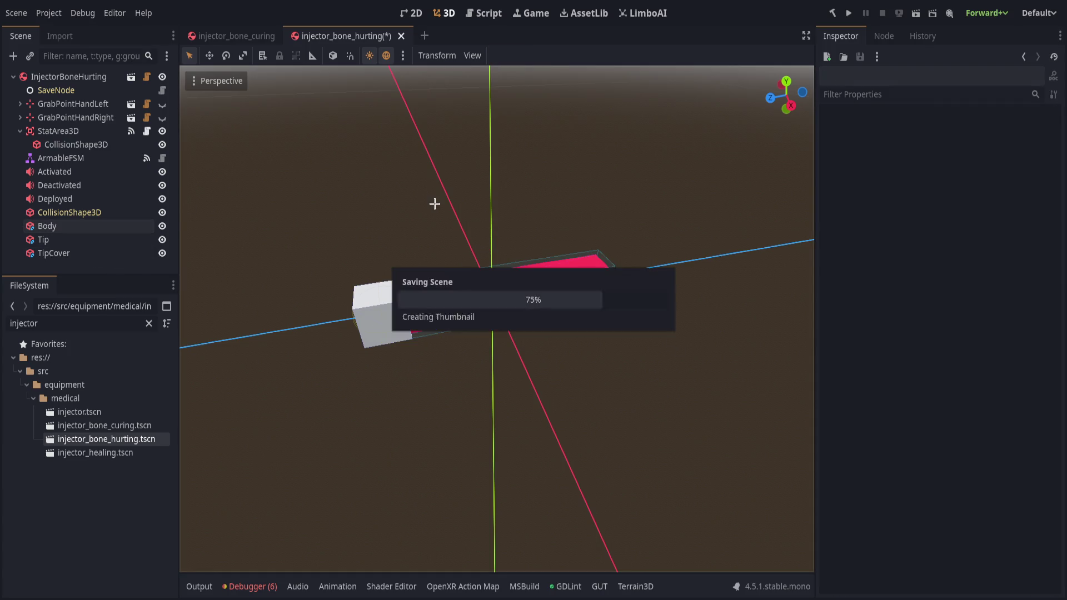
left_click(238, 36)
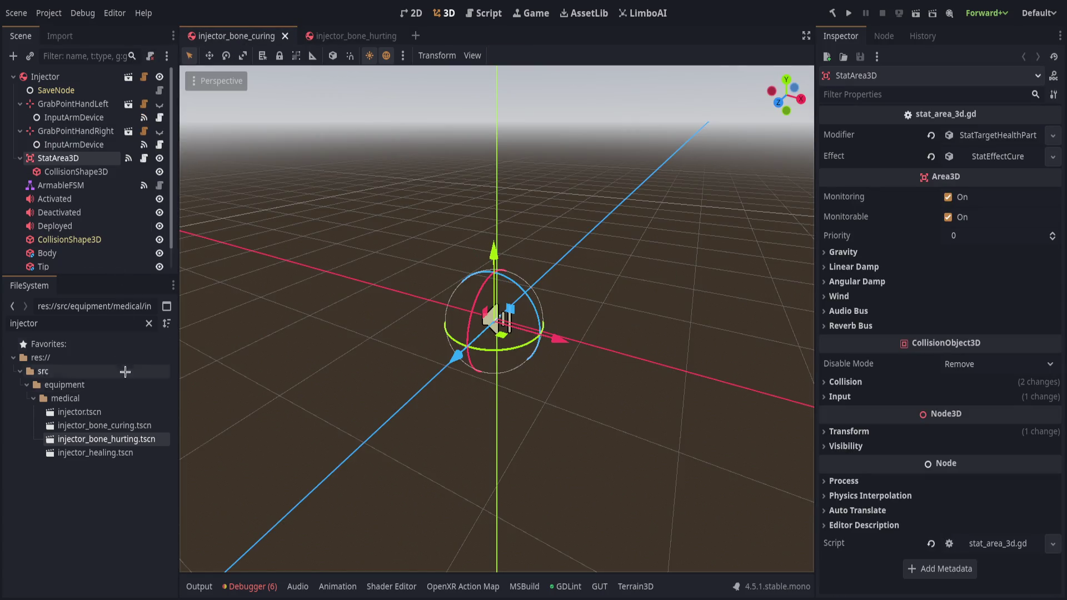
Step: Give the bone-curing injector's Body a green StandardMaterial3D override, save it, and open range.tscn
left_click(119, 426)
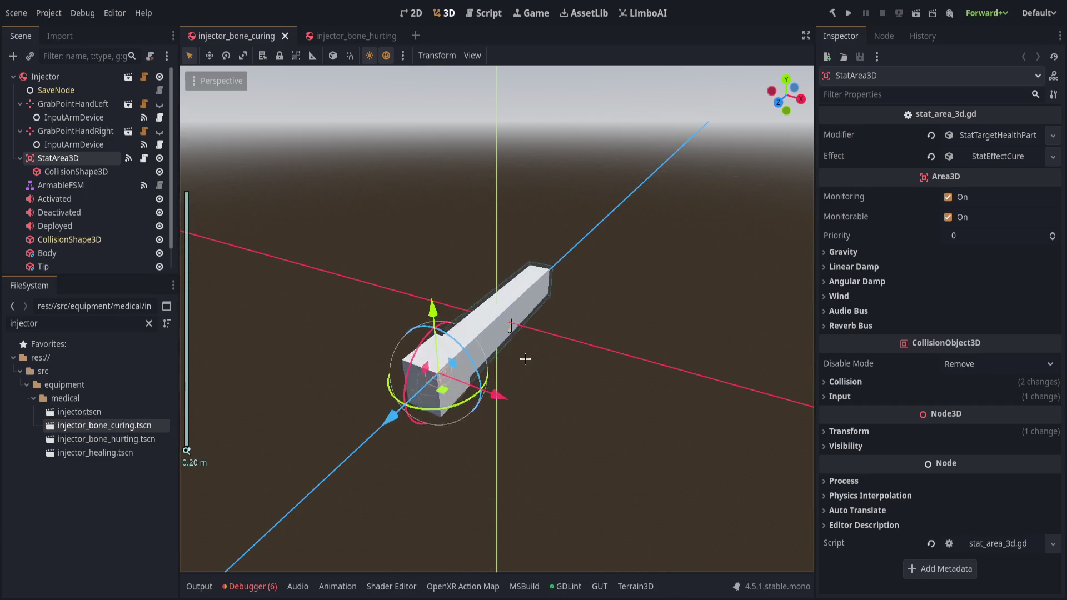
left_click(75, 256)
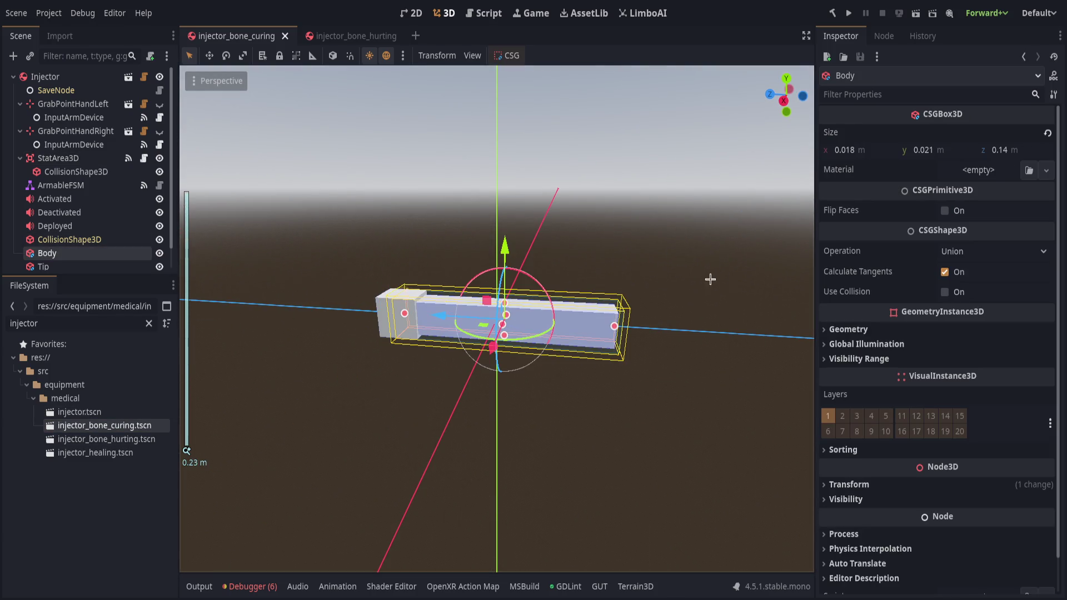
left_click(986, 171)
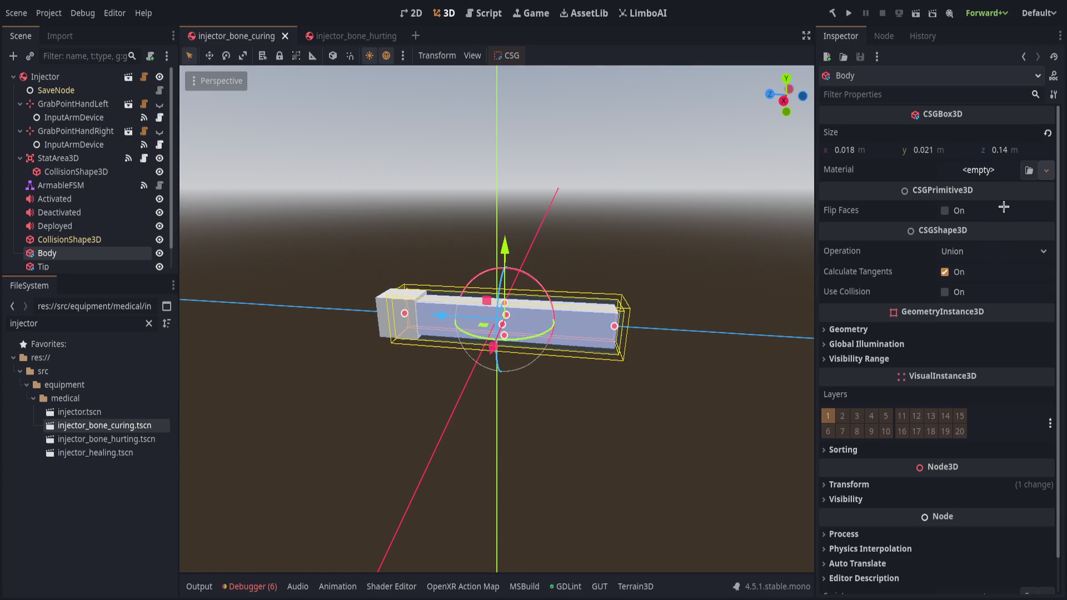
left_click(1000, 203)
left_click(982, 173)
scroll(856, 394, "down", 2)
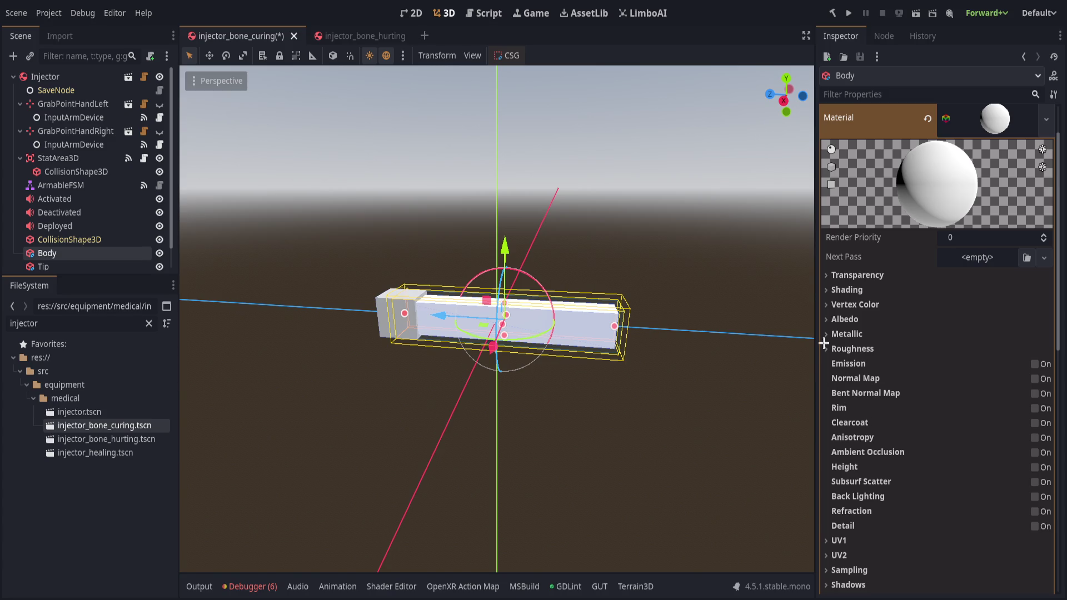
left_click(845, 318)
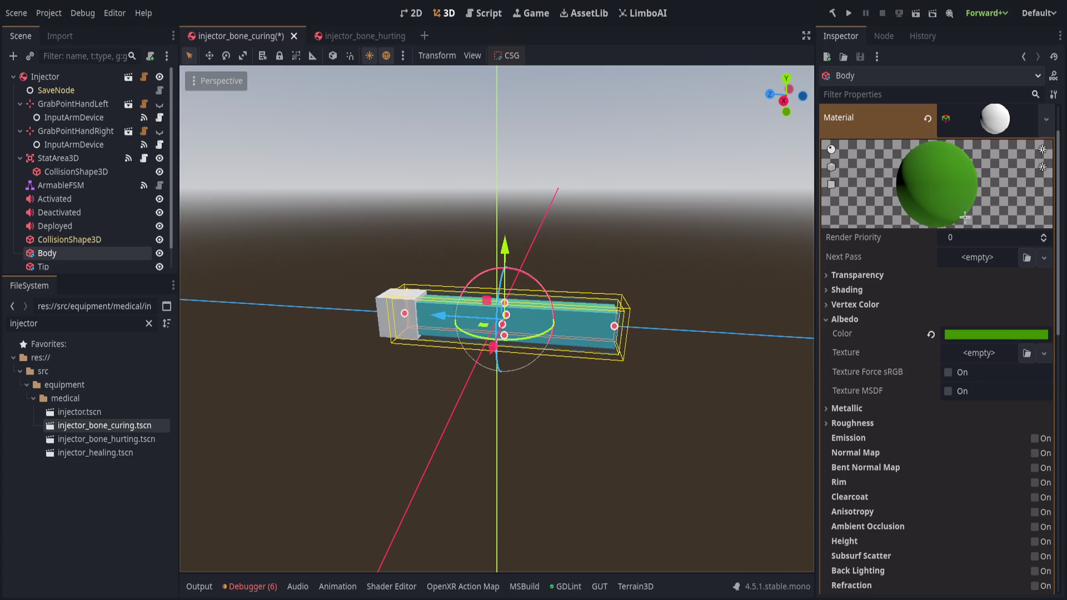
left_click(719, 251)
key("ctrl+s")
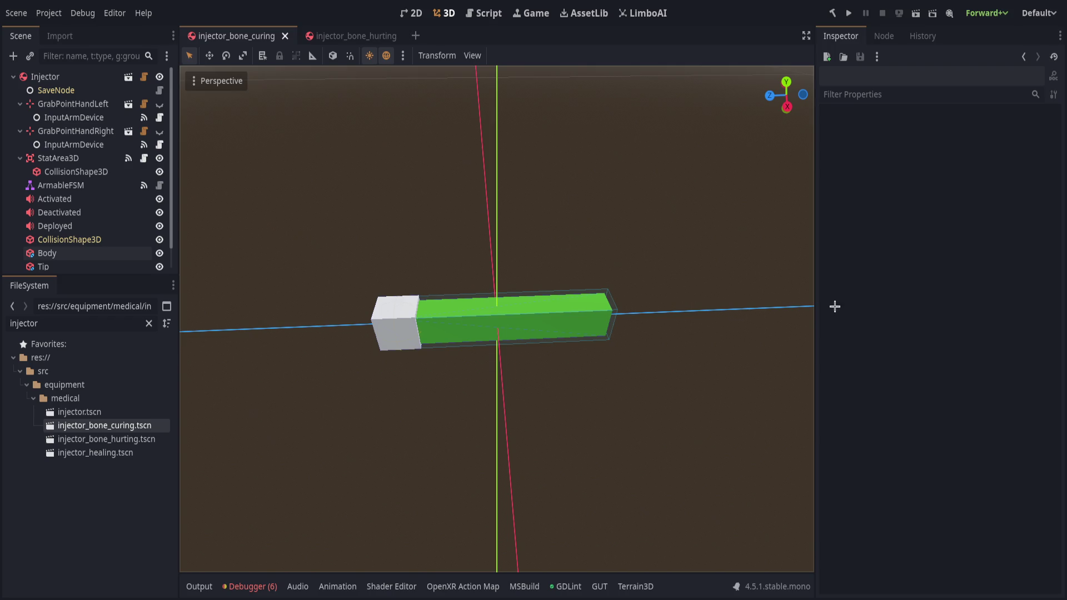
key("ctrl+shift+t")
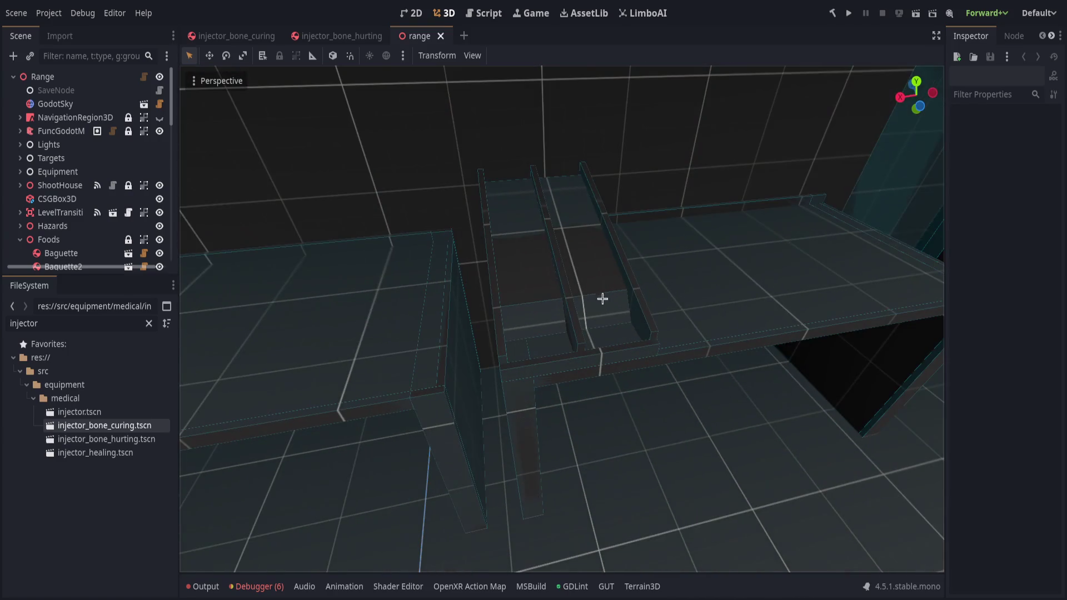
Step: Drag both bone injector scenes into the range level
left_click(126, 426)
left_click(106, 439, "shift")
mouse_move(105, 439)
left_mouse_down()
mouse_move(638, 267)
mouse_move(691, 269)
mouse_move(711, 290)
mouse_move(638, 274)
left_mouse_up()
scroll(82, 218, "down", 1)
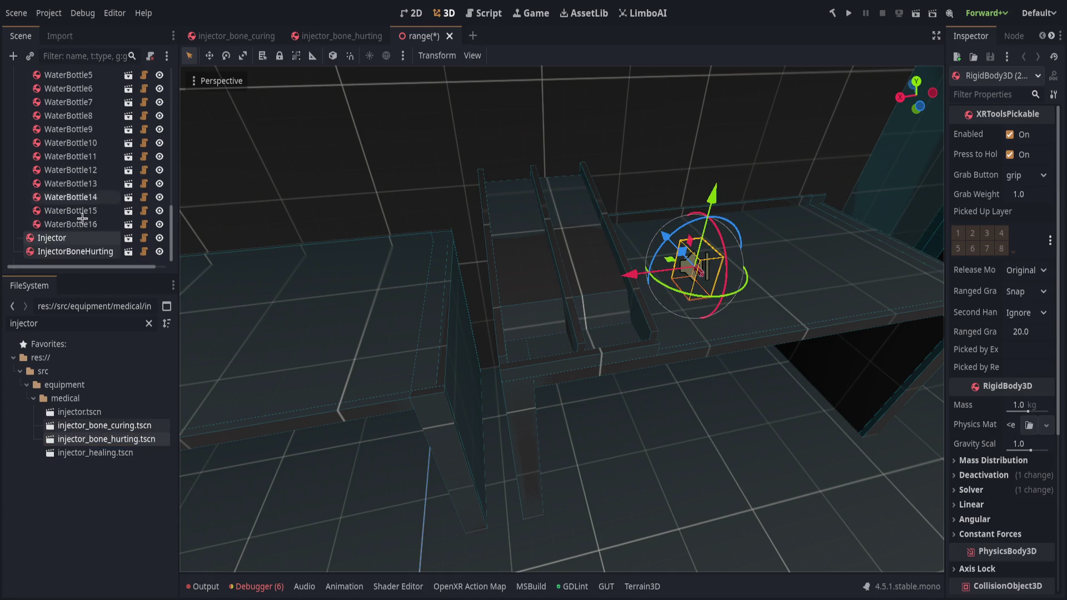
left_click(75, 251)
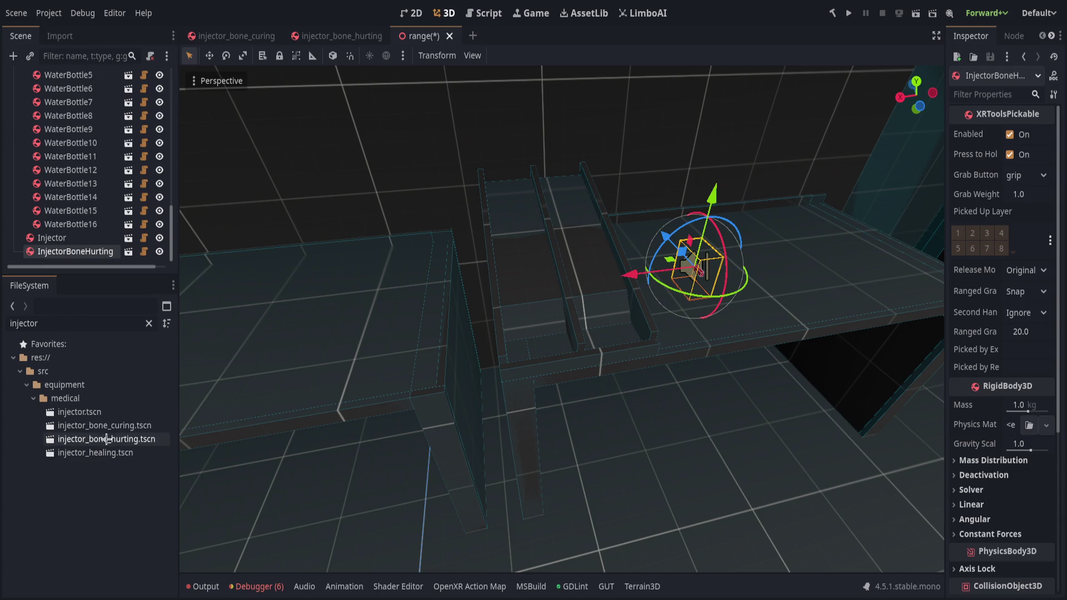
left_click(128, 251)
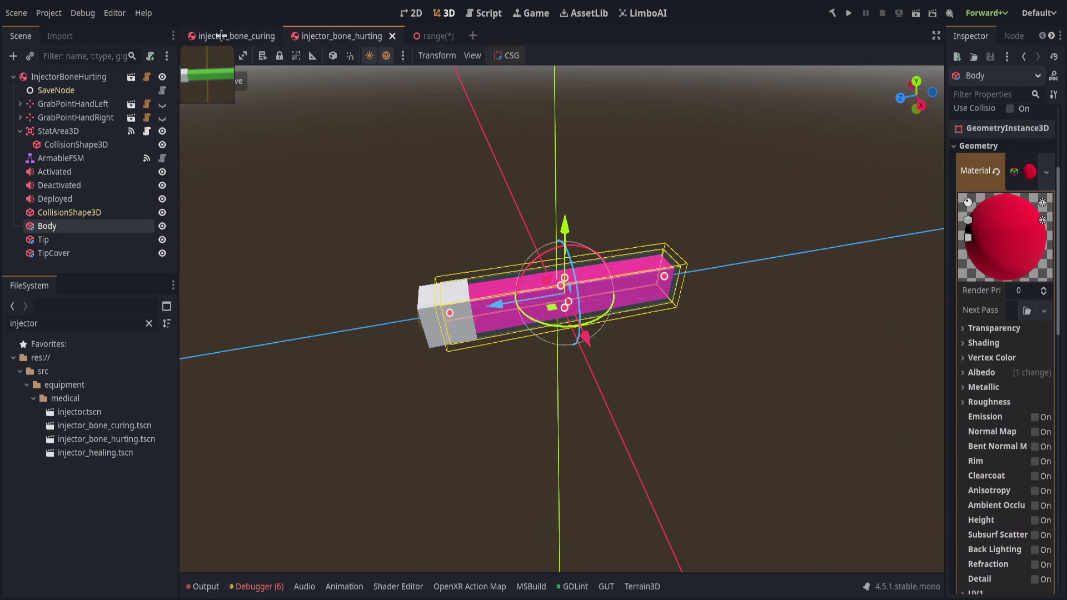
Step: Rename the bone-curing scene's root to InjectorBoneCuring and save
left_click(221, 35)
left_click(99, 78)
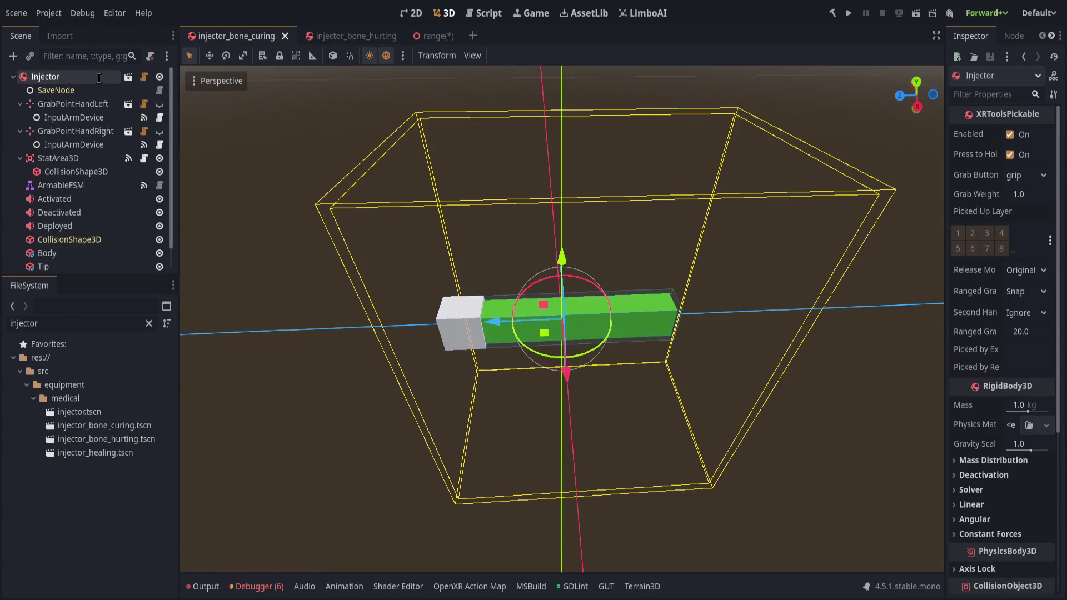
type("BoneCuring")
key("Return")
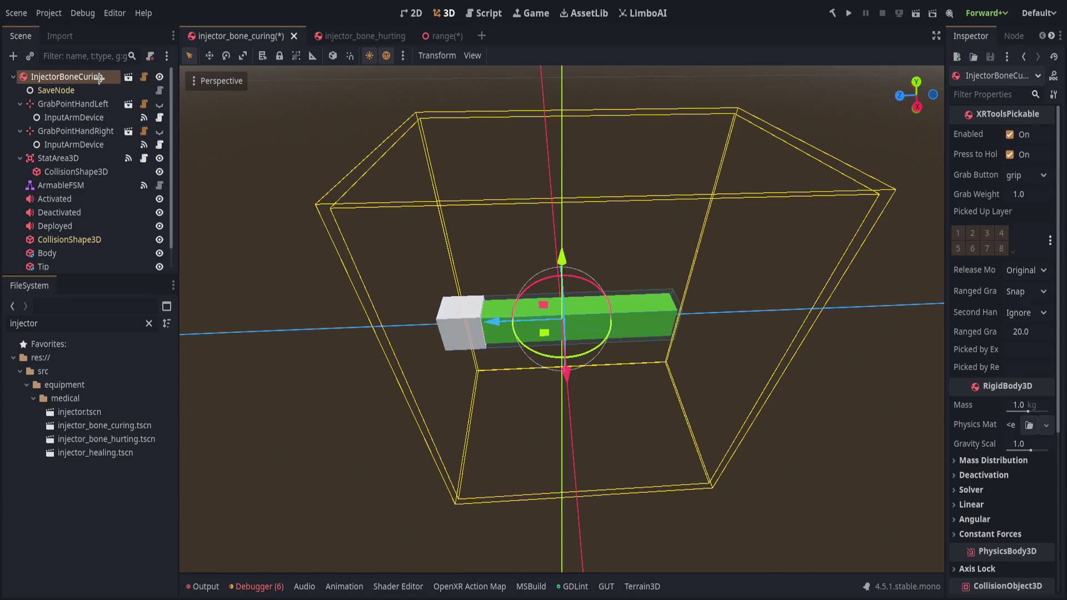
key("ctrl+s")
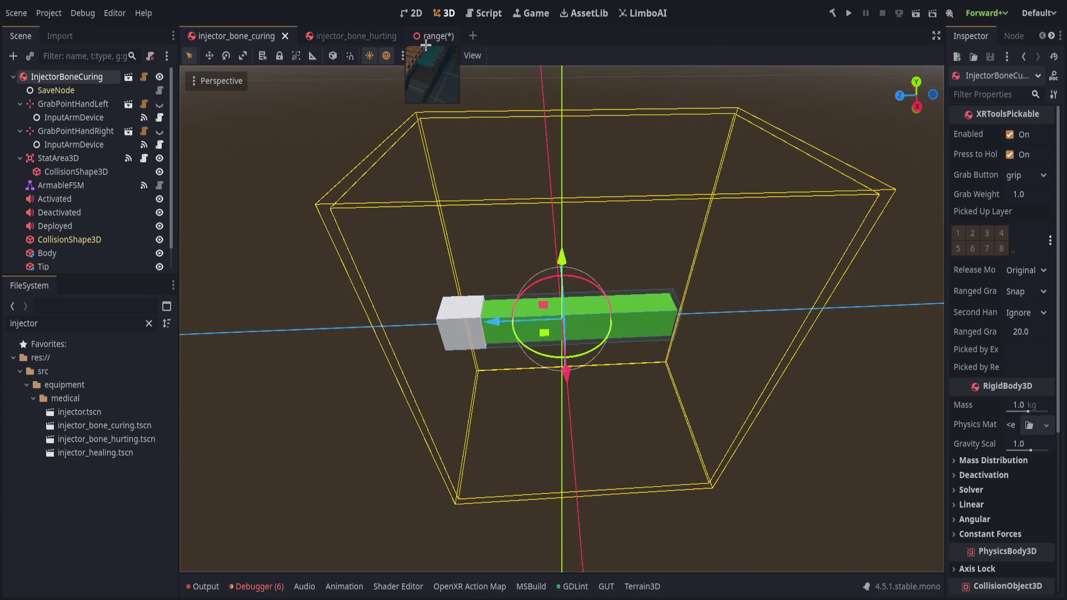
Step: In range, replace the old Injector with a bone-curing one and duplicate it into a green row
left_click(426, 44)
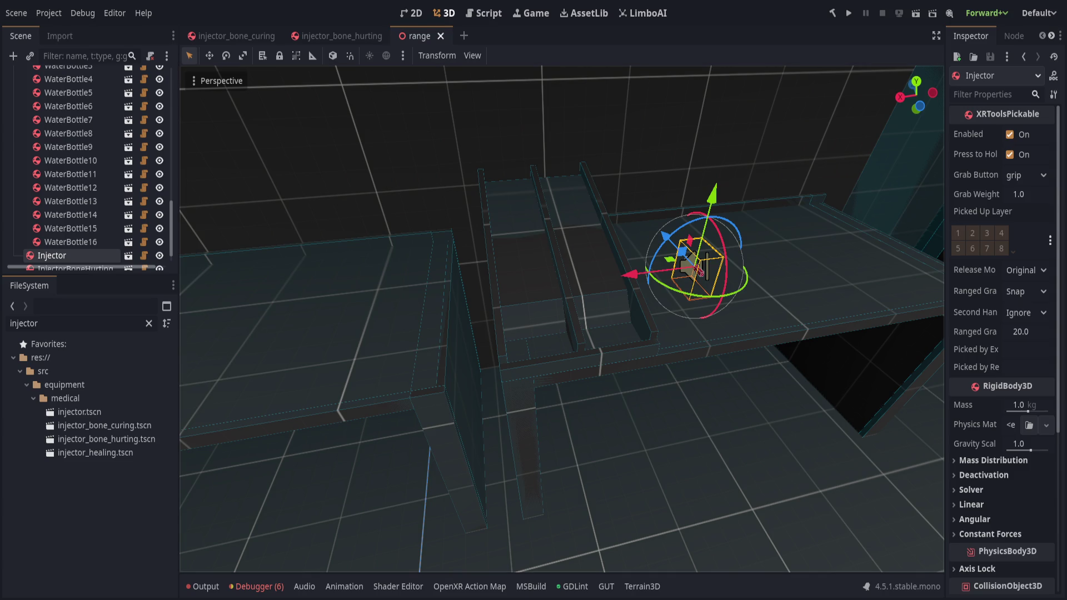
left_click_drag(89, 276, 89, 322)
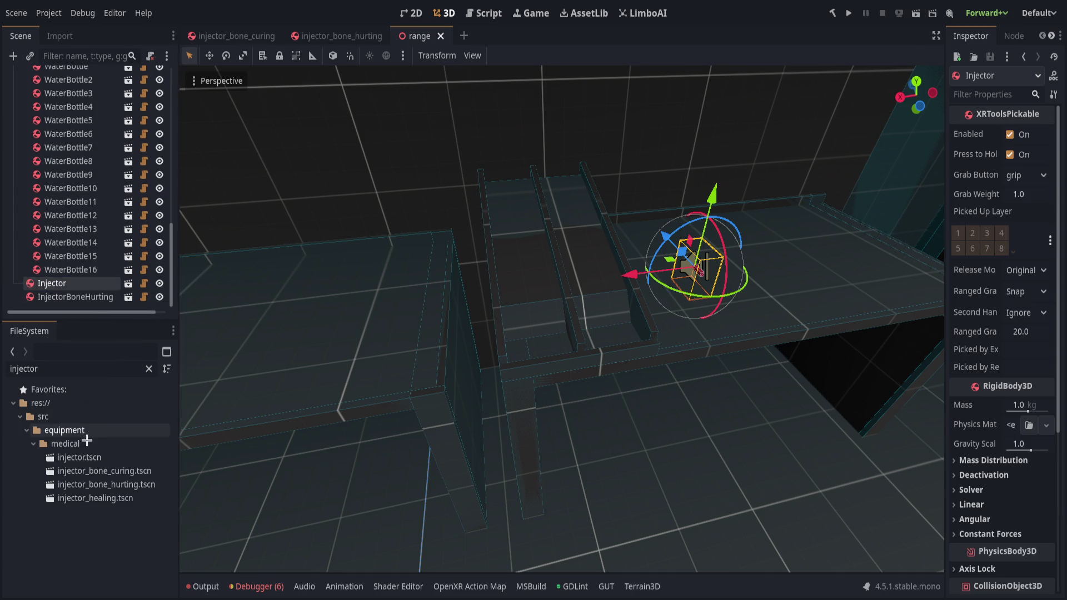
key("Delete")
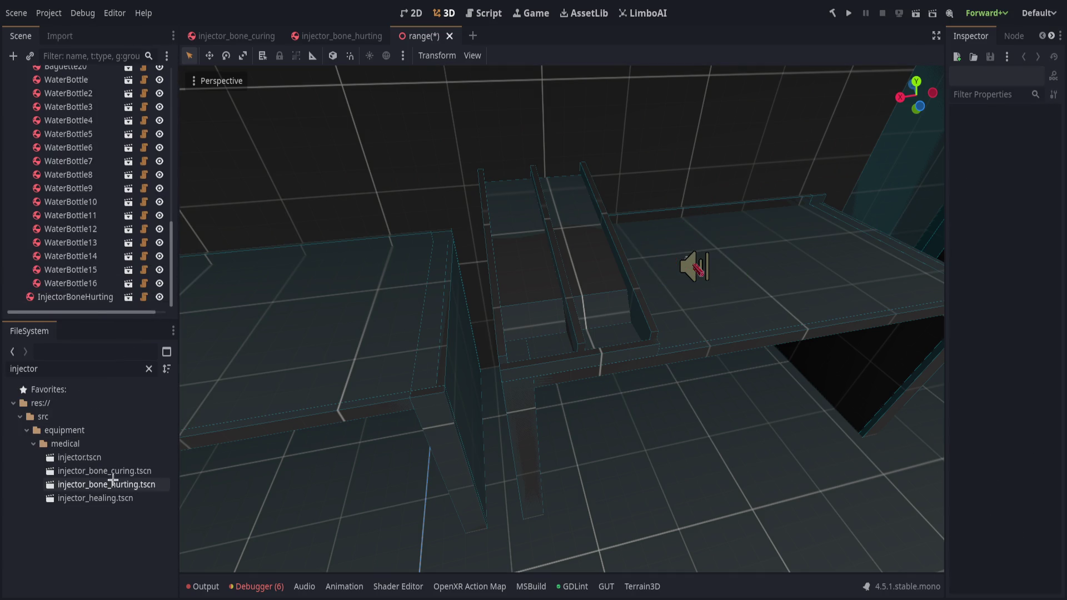
left_click_drag(111, 471, 727, 283)
key("f")
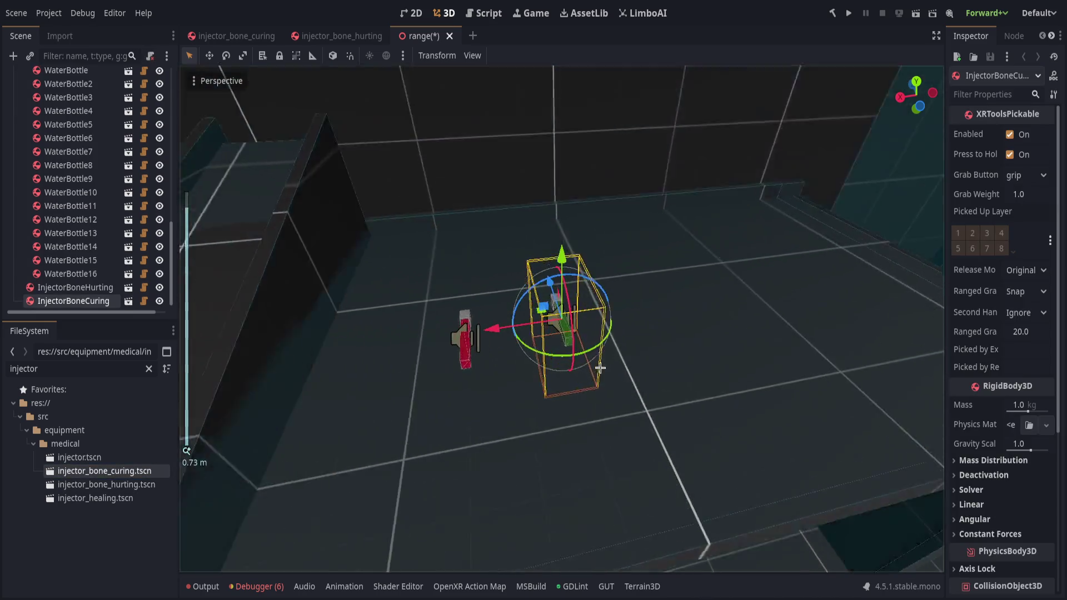
mouse_move(560, 294)
left_mouse_down()
mouse_move(510, 286)
mouse_move(583, 389)
left_mouse_up()
key("ctrl+d")
mouse_move(509, 350)
left_mouse_down()
mouse_move(507, 336)
mouse_move(564, 331)
left_mouse_up()
key("ctrl+d")
key("ctrl+d")
key("ctrl+d")
left_click_drag(564, 331, 580, 328)
Step: Move the red bone-hurting injector beside the green row and duplicate it into a red row
left_click(445, 354)
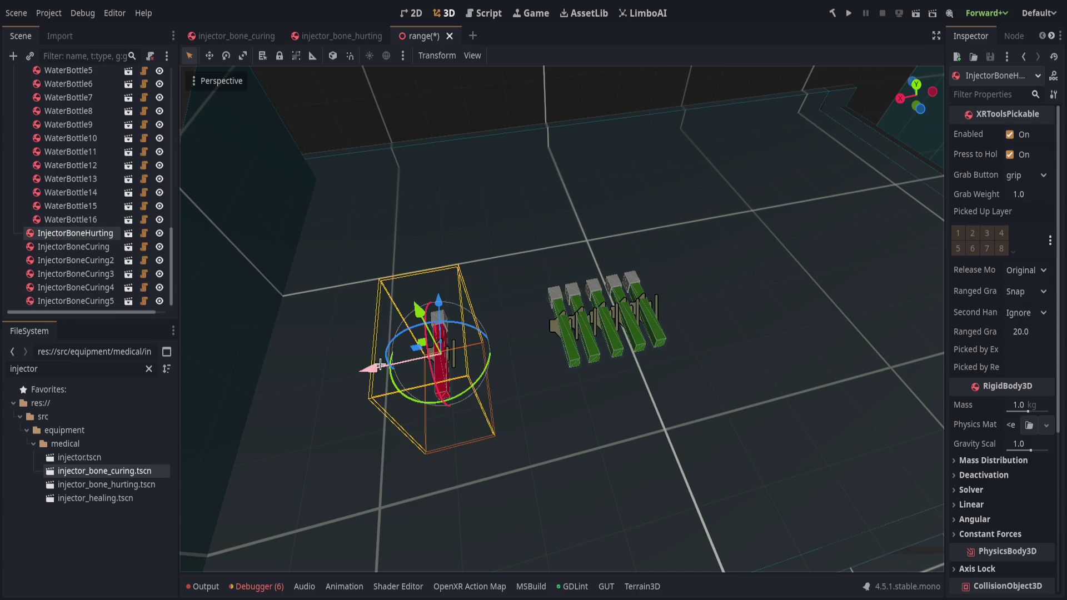
left_click_drag(370, 369, 426, 357)
key("ctrl+d")
key("ctrl+d")
key("ctrl+d")
key("ctrl+d")
left_click_drag(428, 357, 441, 352)
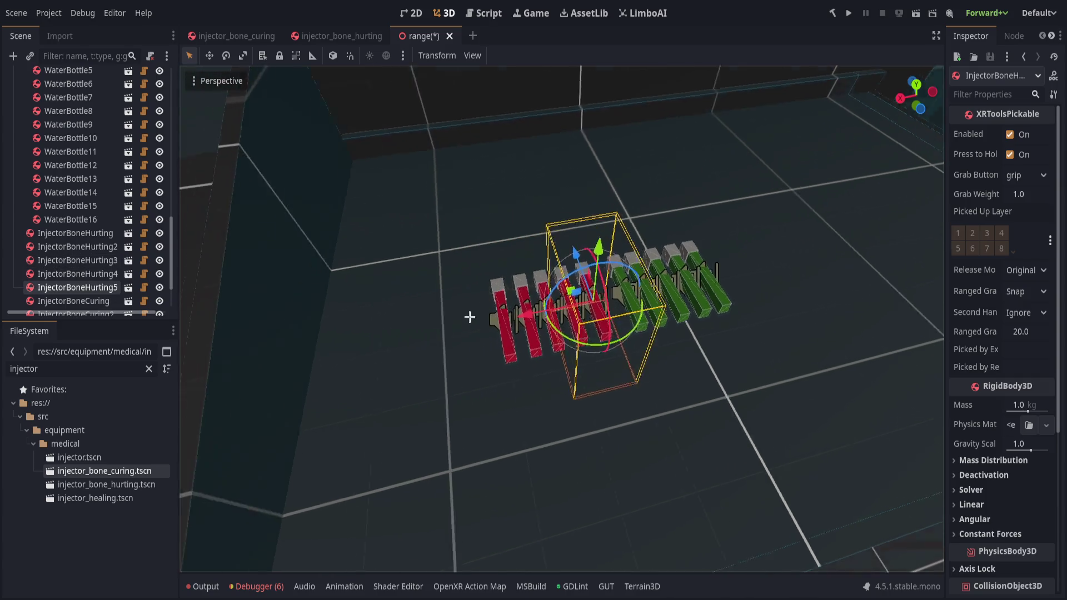
Step: Place a healing injector at the row's end and duplicate it
left_click(95, 498)
mouse_move(187, 471)
left_mouse_down()
mouse_move(531, 335)
mouse_move(497, 353)
left_mouse_up()
mouse_move(441, 316)
left_mouse_down()
mouse_move(389, 318)
mouse_move(329, 345)
left_mouse_up()
key("ctrl+d")
key("ctrl+d")
key("ctrl+d")
key("ctrl+d")
Step: Box-select the whole injector row, shift it onto the table, and save the range scene
left_click(577, 352)
scroll(578, 352, "down", 5)
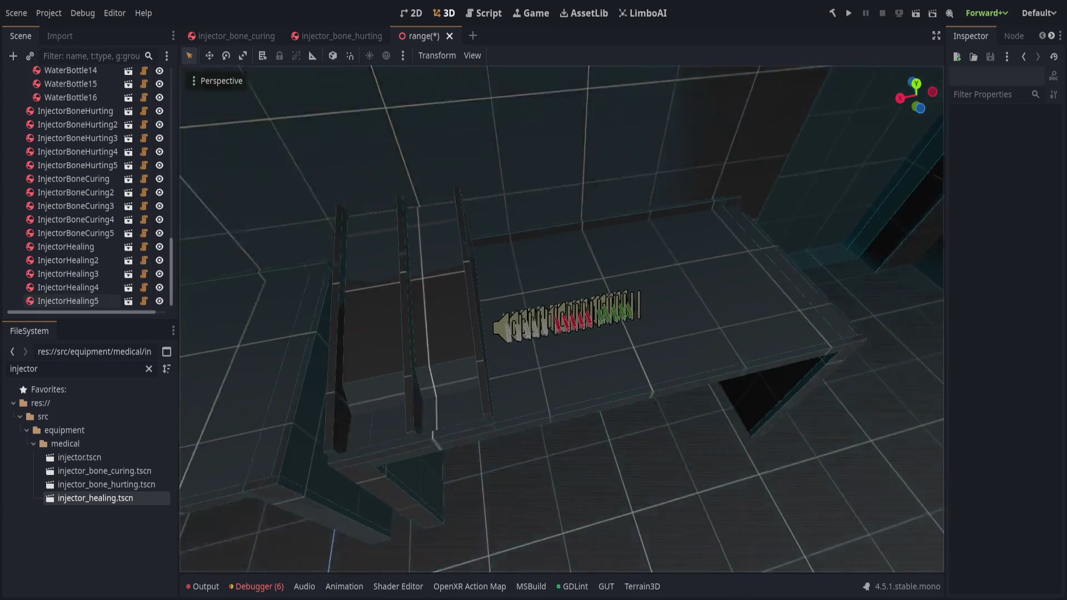
left_click_drag(379, 185, 638, 351)
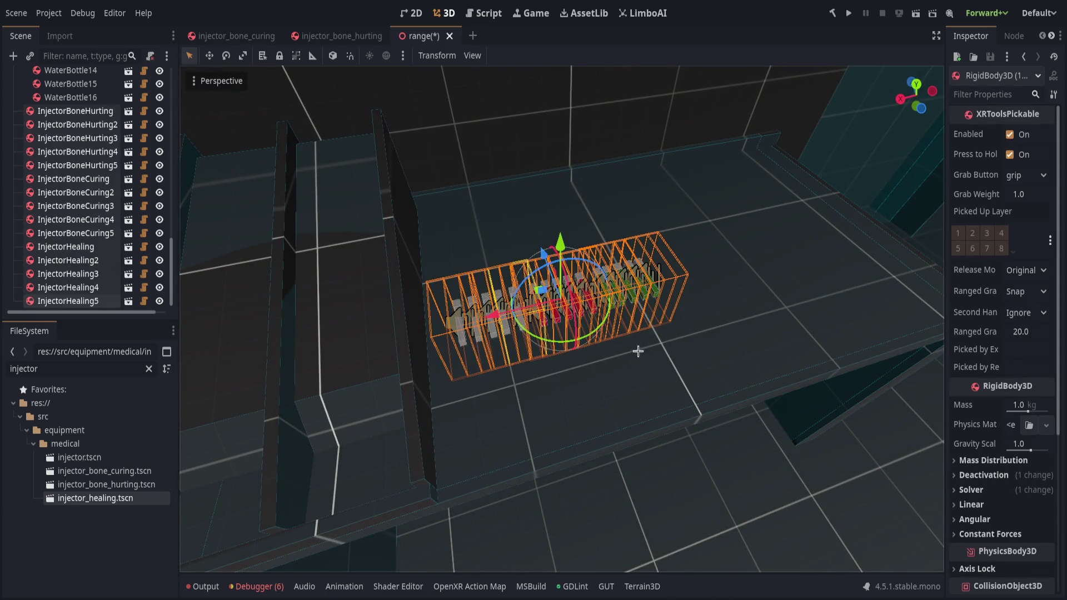
left_click_drag(544, 289, 594, 353)
left_click(599, 356)
scroll(599, 355, "up", 3)
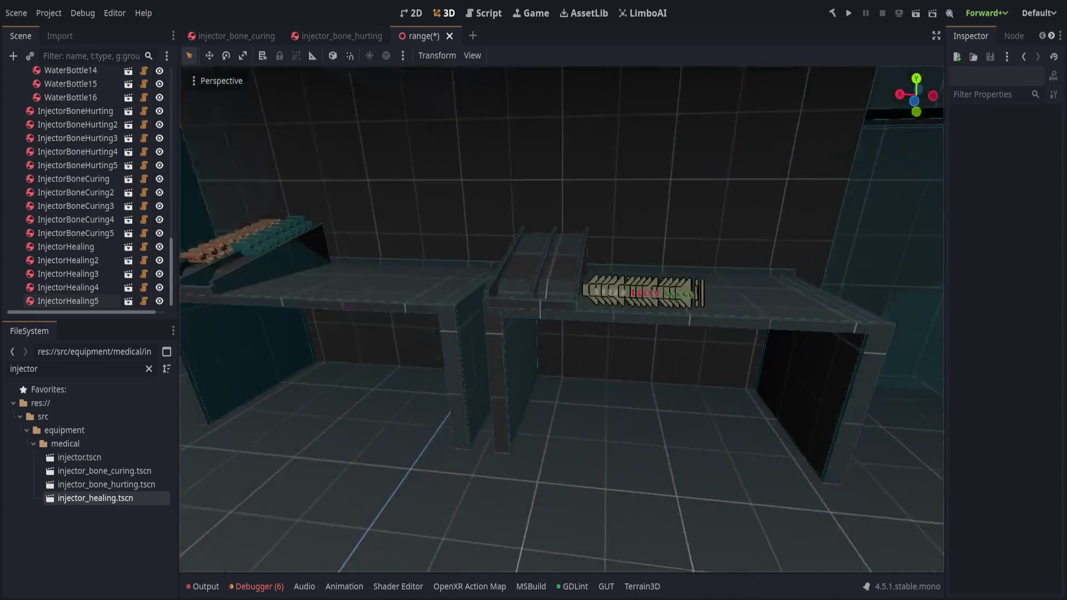
key("ctrl+s")
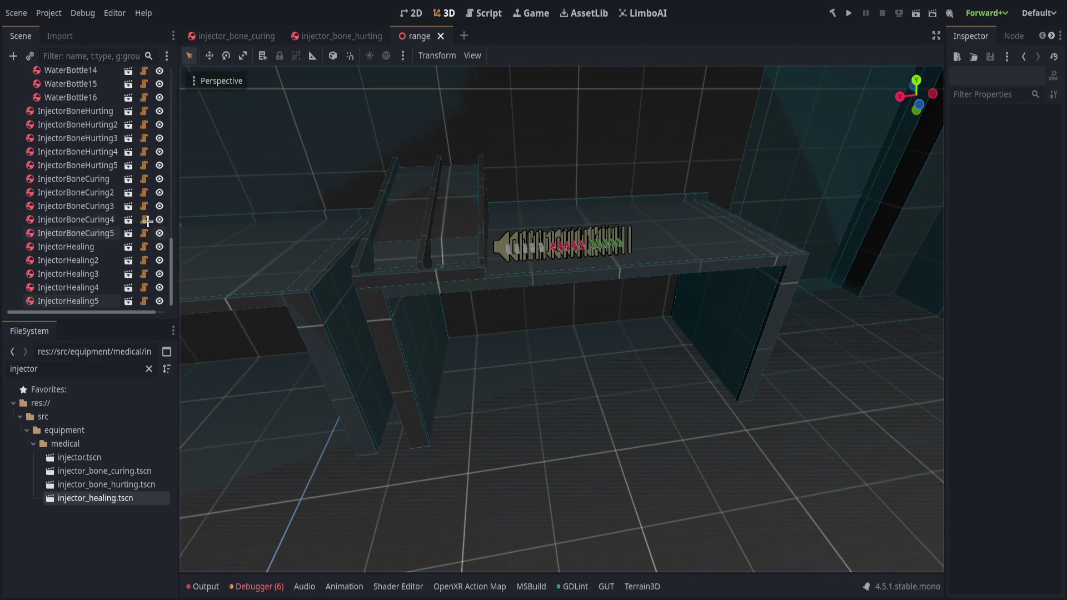
Step: Clear the file filter to show every file and collapse the Foods group in the scene tree
scroll(84, 233, "up", 5)
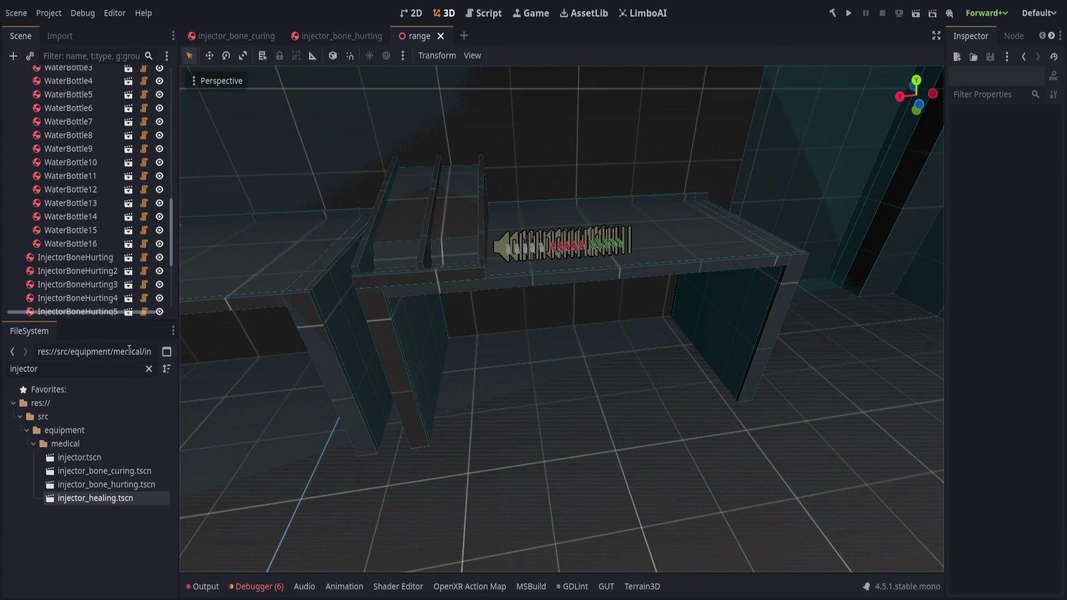
left_click(149, 368)
scroll(104, 217, "up", 5)
scroll(104, 217, "up", 8)
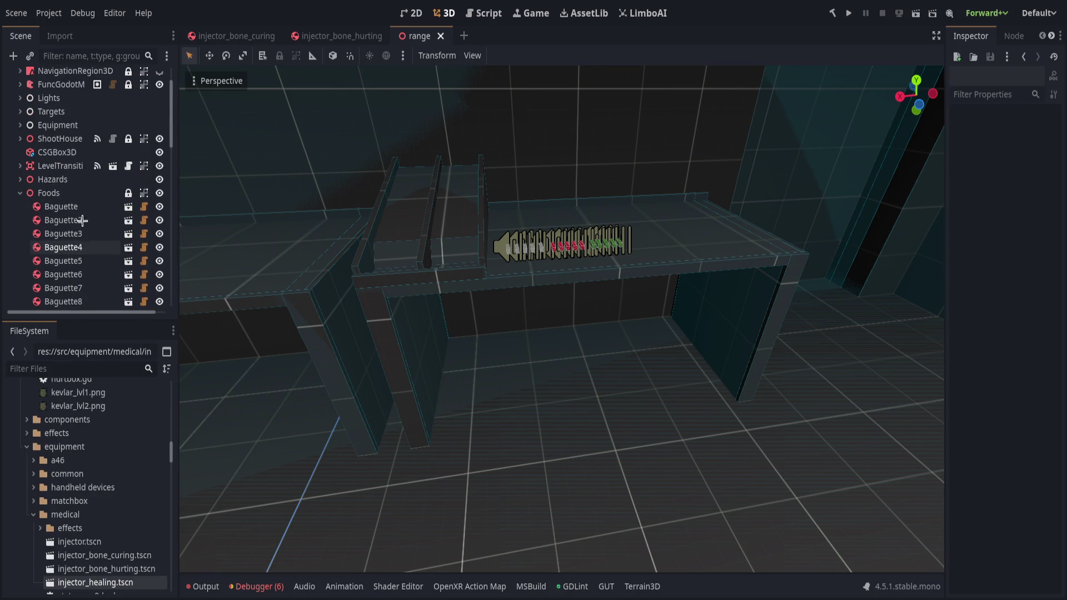
left_click(20, 196)
left_click(73, 211)
scroll(93, 273, "down", 4)
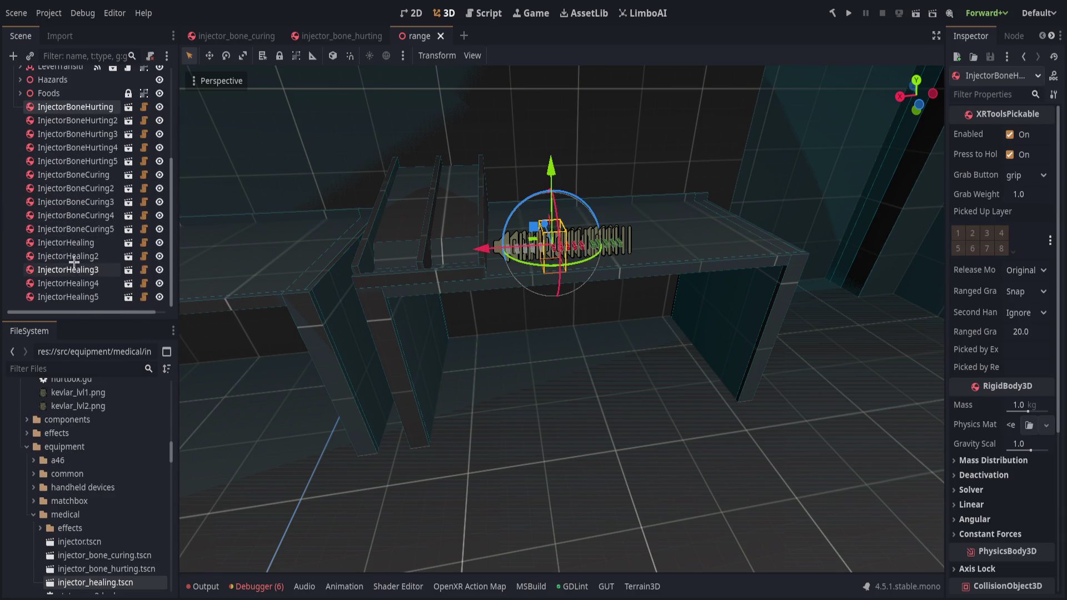
scroll(72, 261, "up", 5)
Step: Add an empty Node3D child named Injectors under the Range root node
left_click(49, 82)
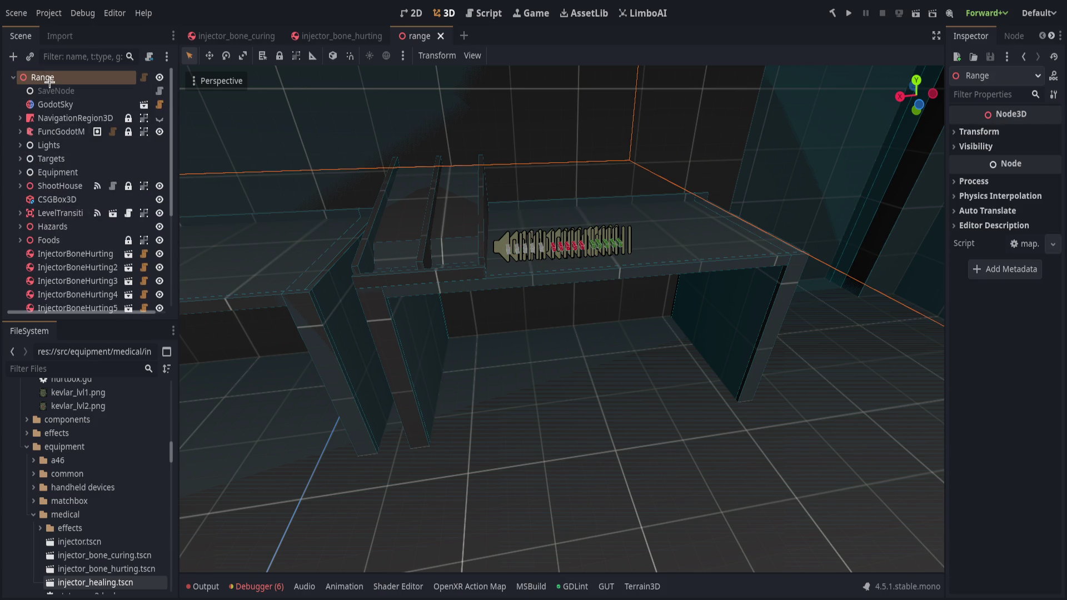
key("ctrl+a")
key("Return")
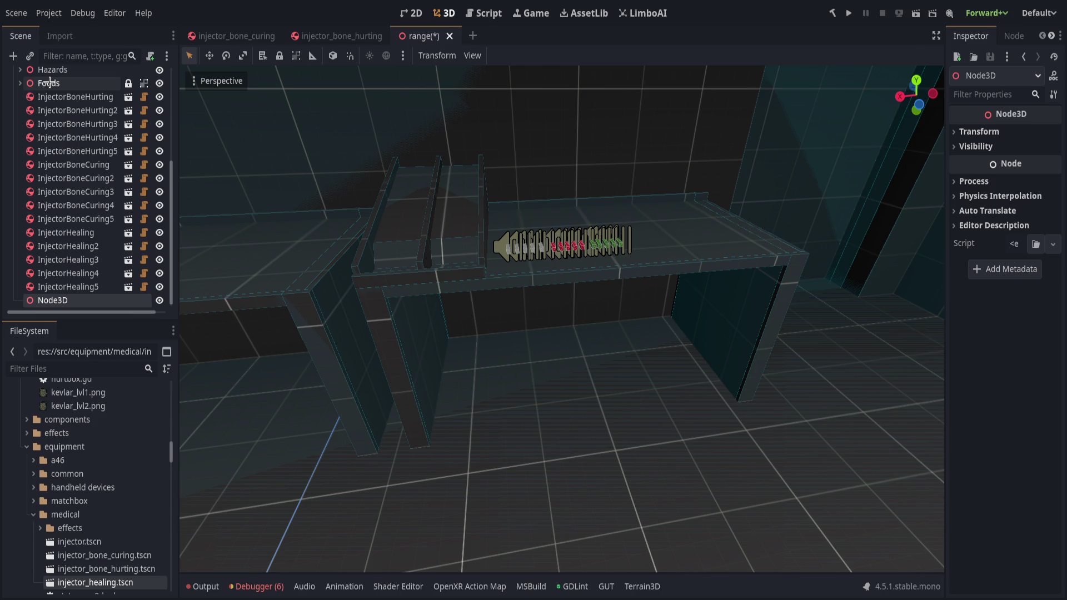
Step: Move all fifteen injectors into the Injectors node, collapse it, and save the range scene
left_click(69, 287)
scroll(67, 245, "up", 5)
left_click(70, 254, "shift")
scroll(70, 253, "down", 5)
left_click_drag(70, 282, 91, 299)
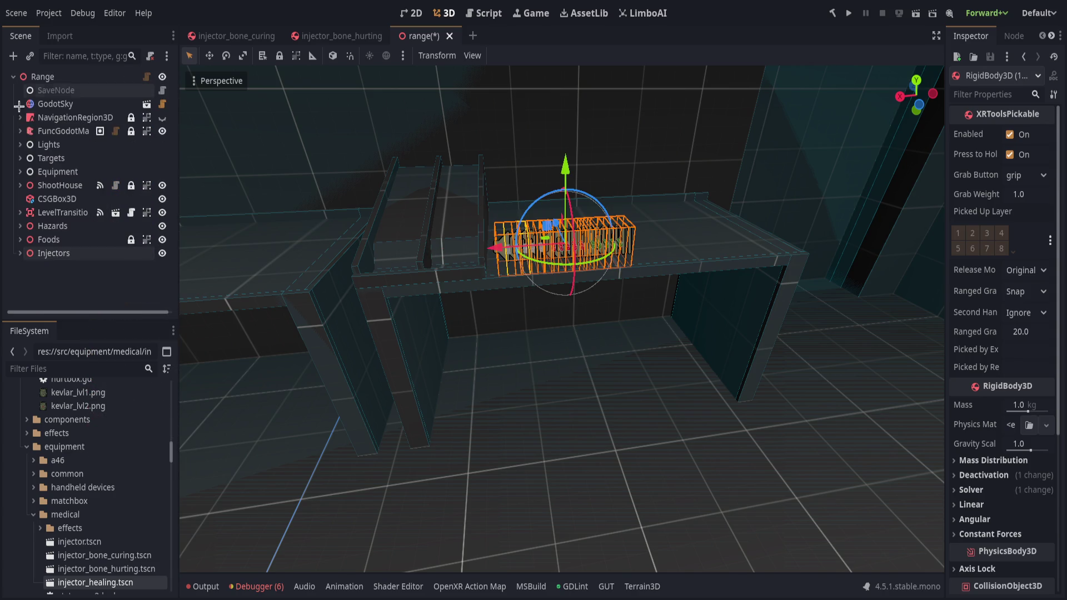
left_click(108, 278)
scroll(512, 286, "up", 3)
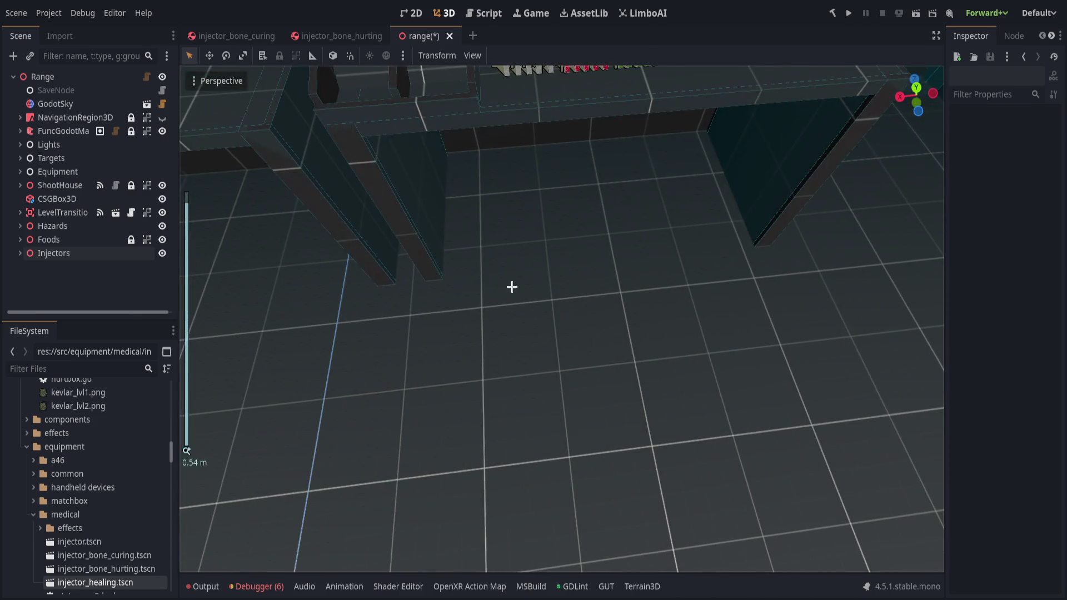
key("ctrl+s")
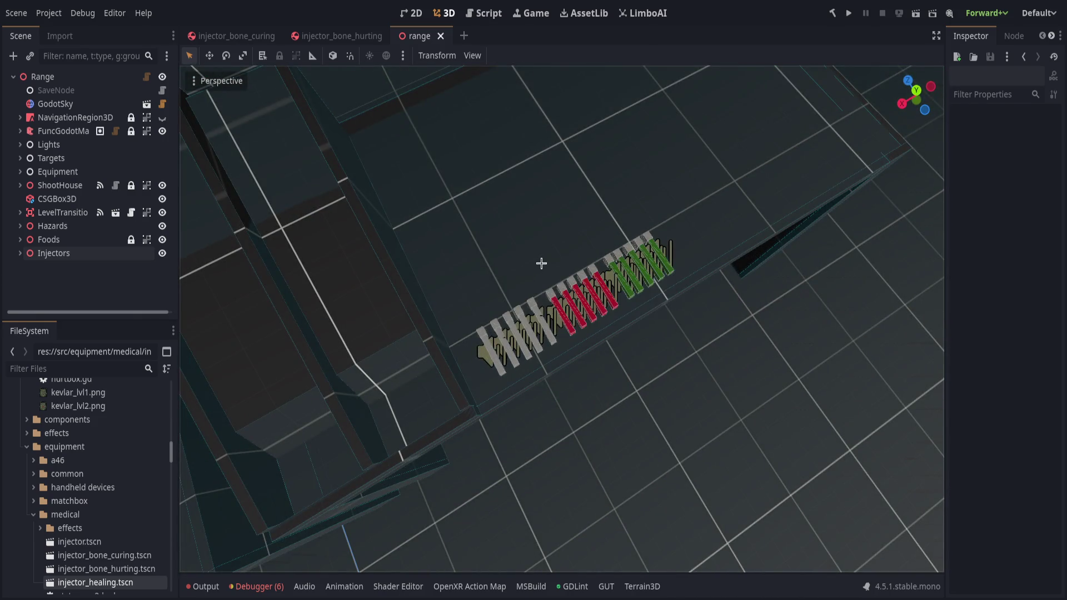
scroll(568, 263, "up", 2)
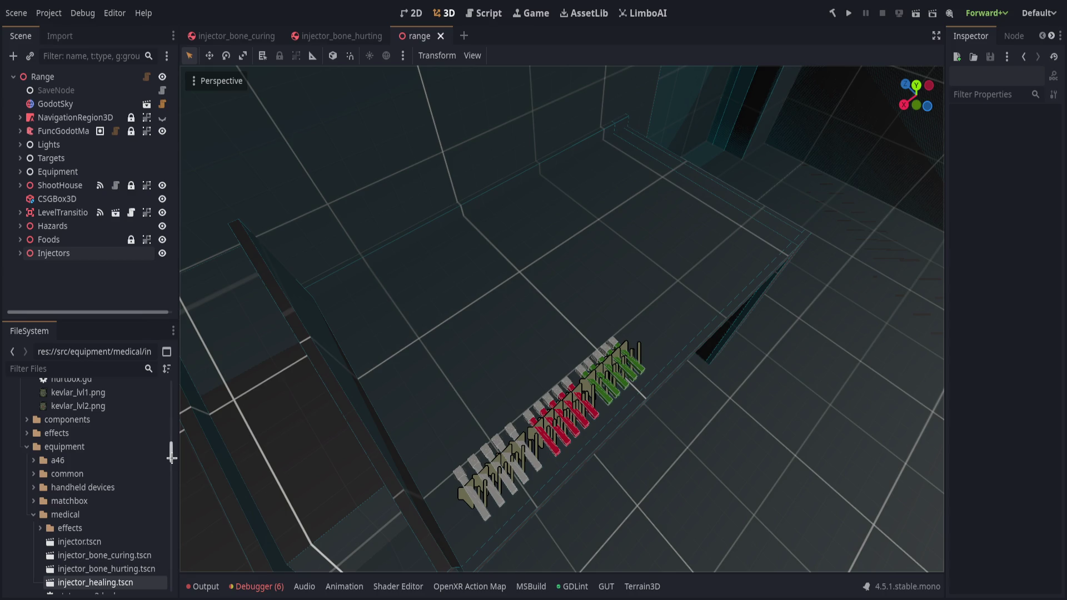
Step: Build and launch the VR game for a playtest
left_click(848, 13)
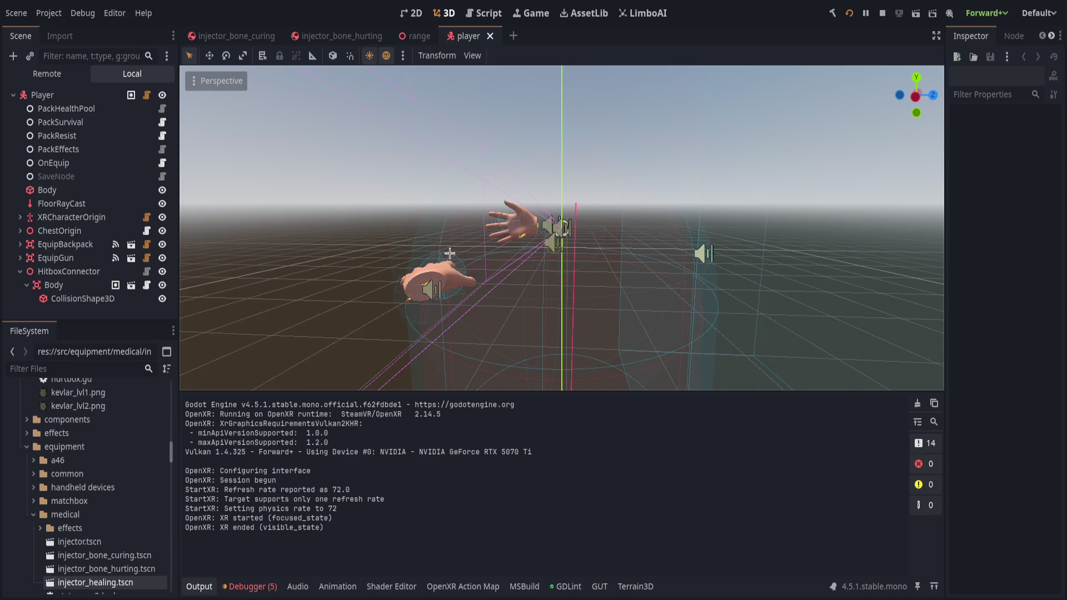
Step: Narrow the body CollisionShape3D capsule's radius, lower its height to about 1.39, and save
scroll(553, 247, "up", 3)
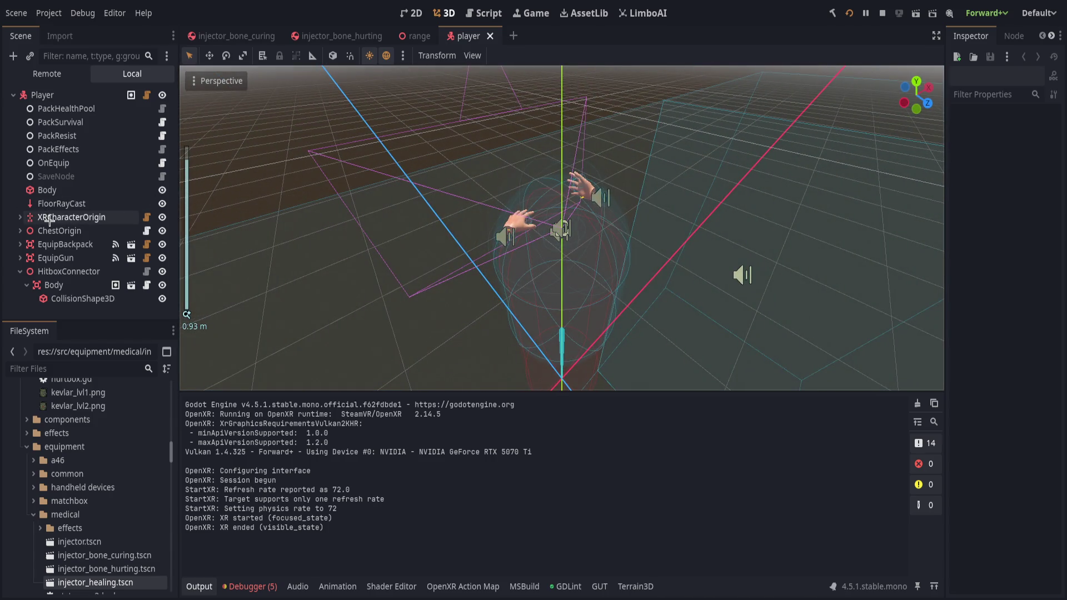
left_click(68, 298)
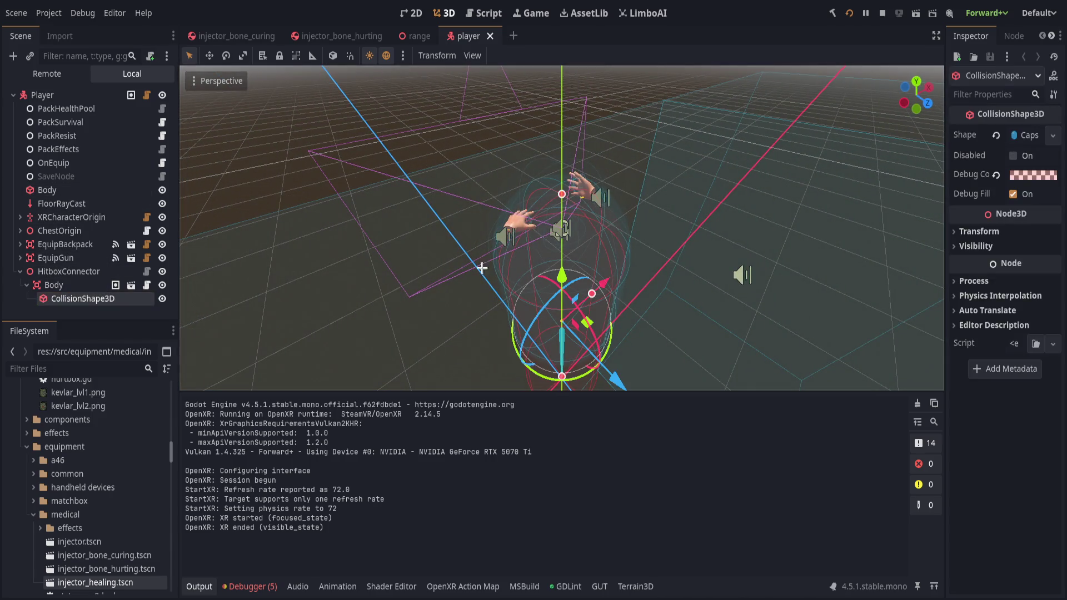
left_click_drag(590, 290, 580, 306)
mouse_move(562, 194)
left_mouse_down()
mouse_move(553, 250)
mouse_move(605, 269)
left_mouse_up()
scroll(535, 245, "up", 3)
scroll(605, 269, "down", 2)
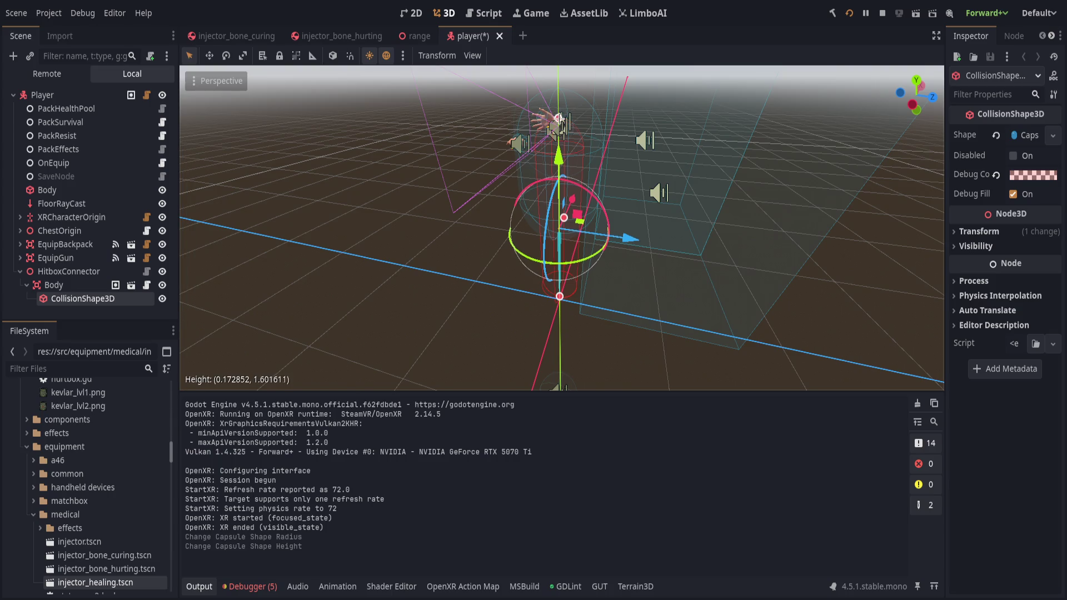
mouse_move(559, 117)
left_mouse_down()
mouse_move(564, 160)
mouse_move(573, 146)
left_mouse_up()
key("ctrl+s")
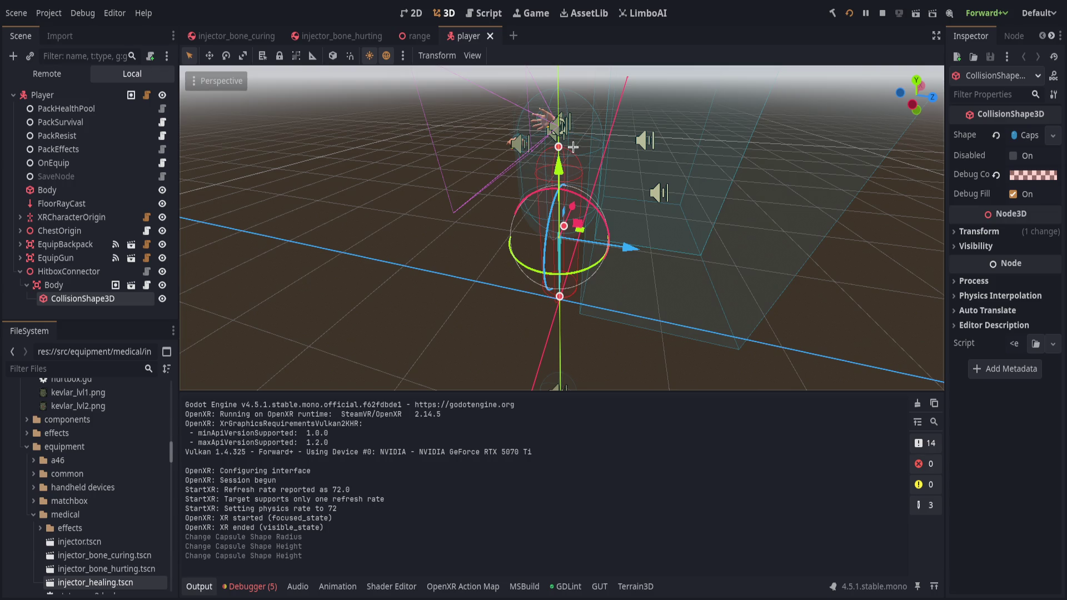
Step: Raise the capsule top slightly to about 1.46 and save the player scene again
left_click_drag(572, 146, 572, 140)
key("ctrl+s")
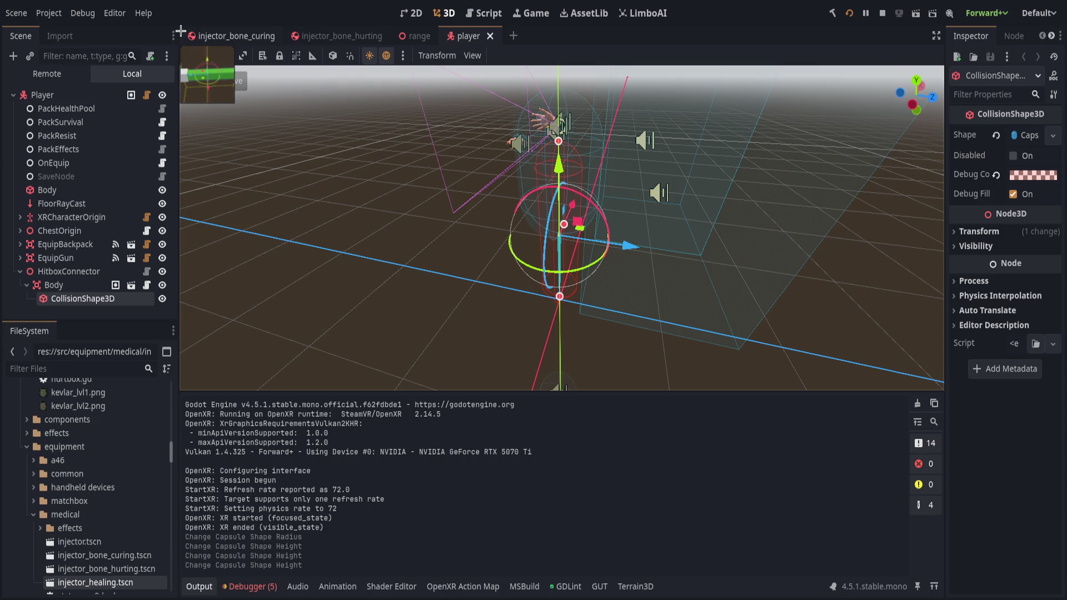
left_click(226, 32)
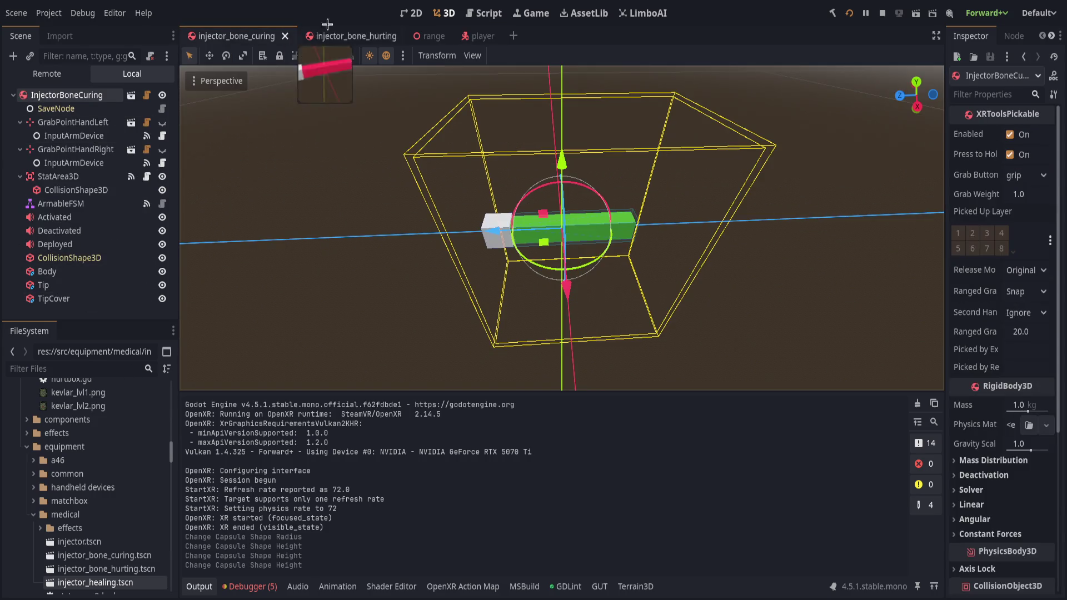
Step: Open injector_bone_hurting's stat_area_3d.gd and add a breakpoint on line 17
left_click(341, 35)
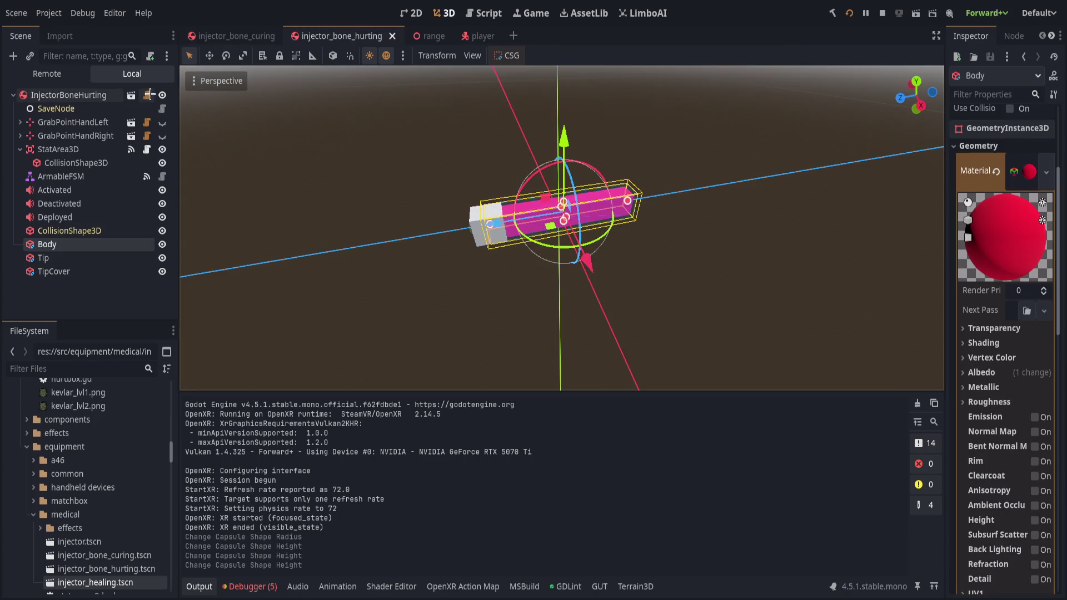
left_click(147, 149)
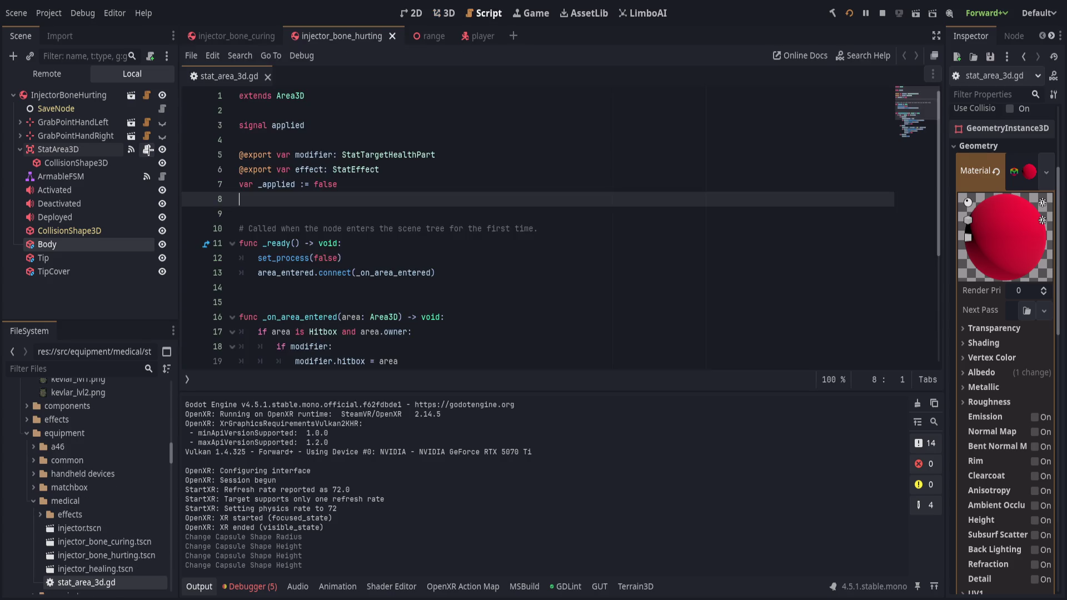
left_click_drag(947, 208, 881, 257)
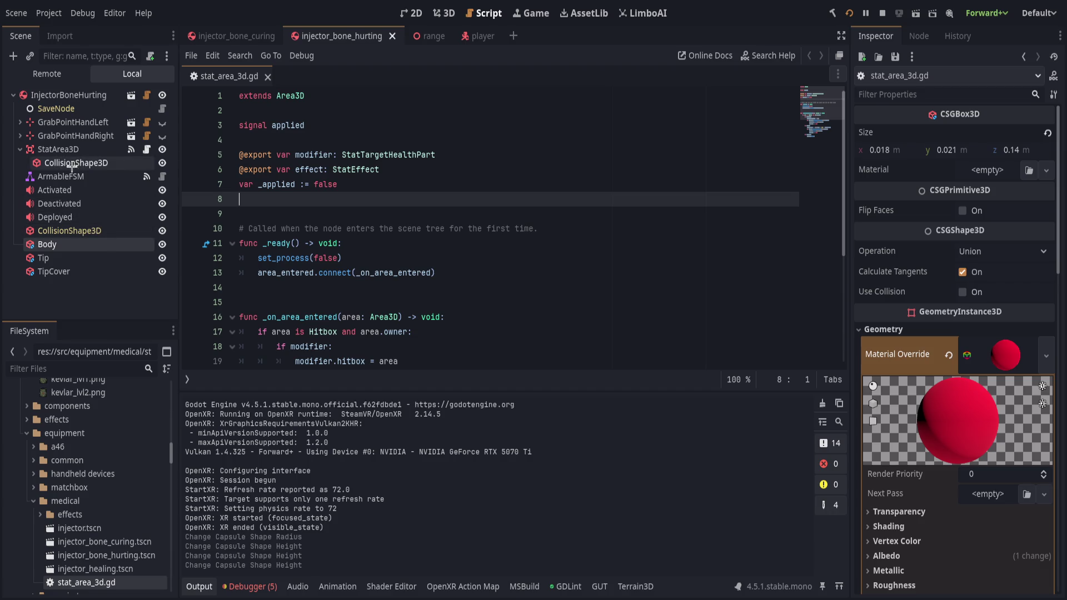
left_click(83, 151)
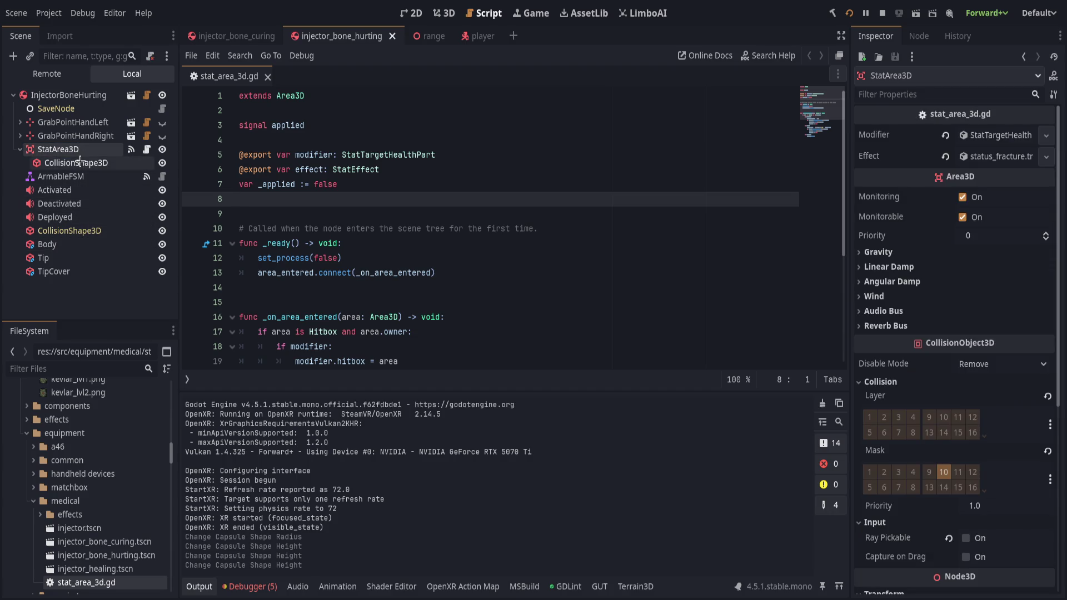
left_click(405, 216)
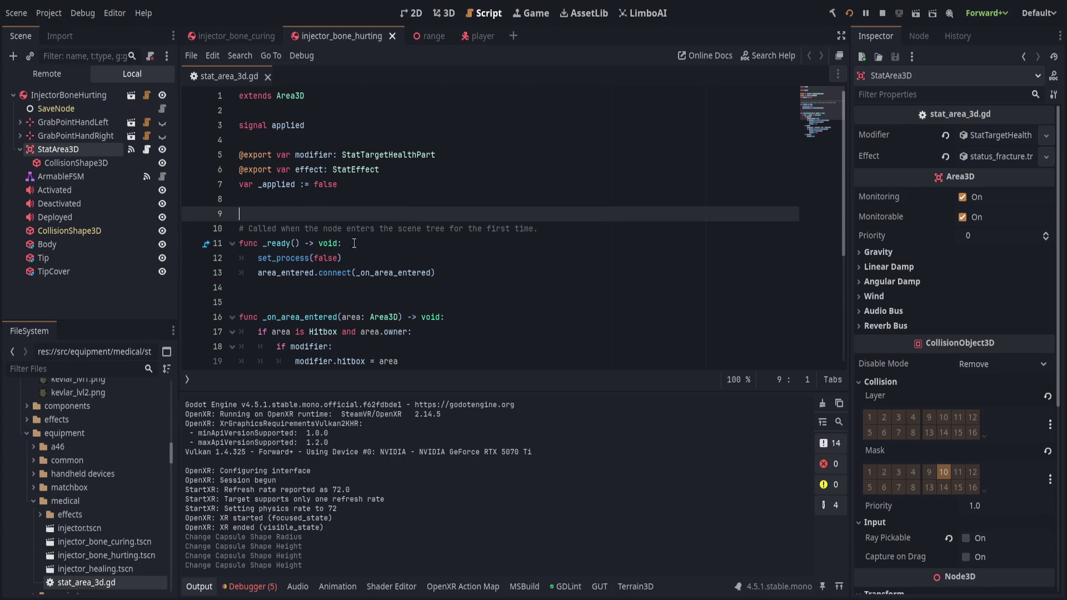
scroll(301, 247, "down", 2)
left_click(200, 243)
left_click(288, 214)
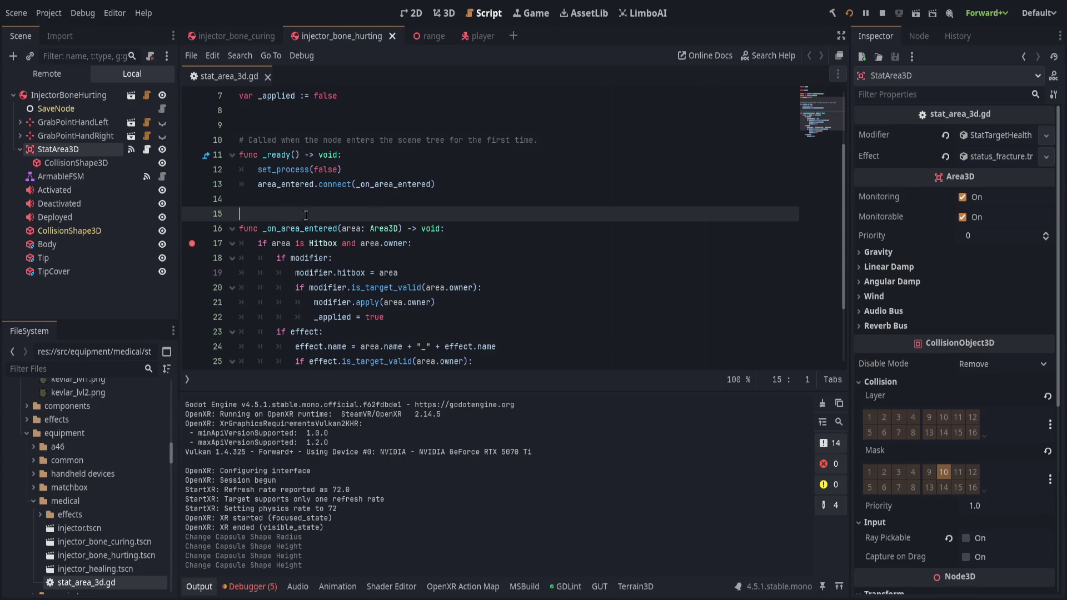
scroll(287, 214, "down", 1)
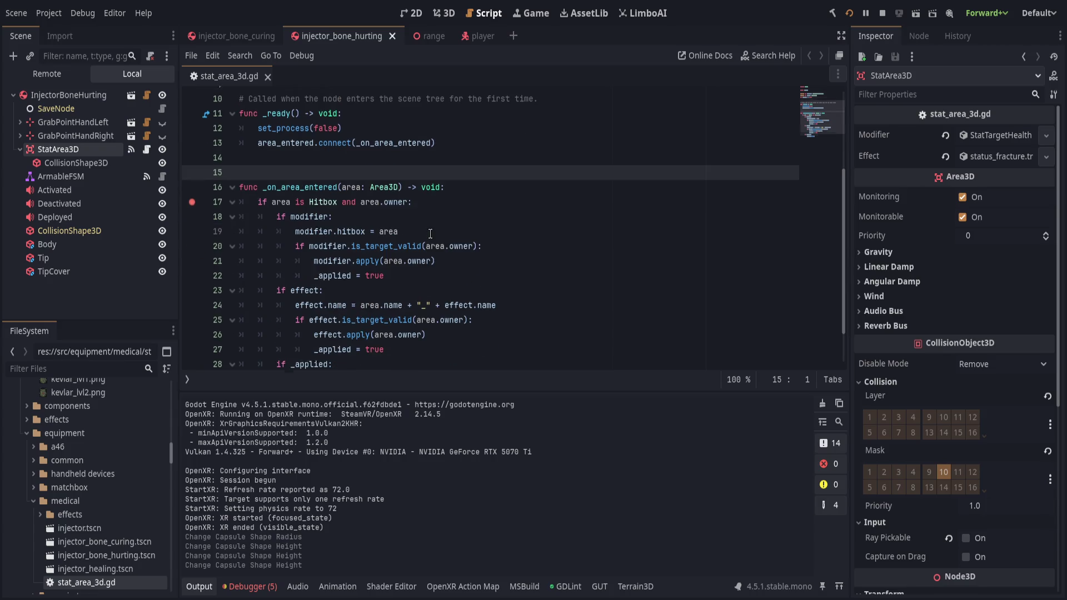
Step: Inspect ArmableFSM, try moving it higher in the tree, then return to StatArea3D
left_click(127, 175)
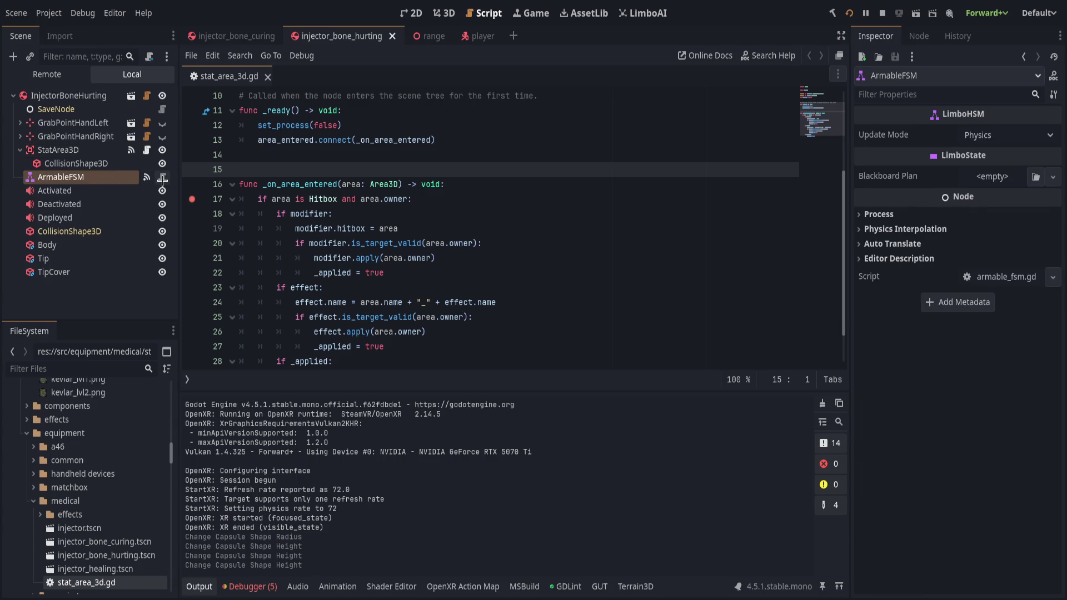
mouse_move(162, 180)
left_mouse_down()
mouse_move(13, 133)
mouse_move(78, 137)
left_mouse_up()
left_click(78, 136)
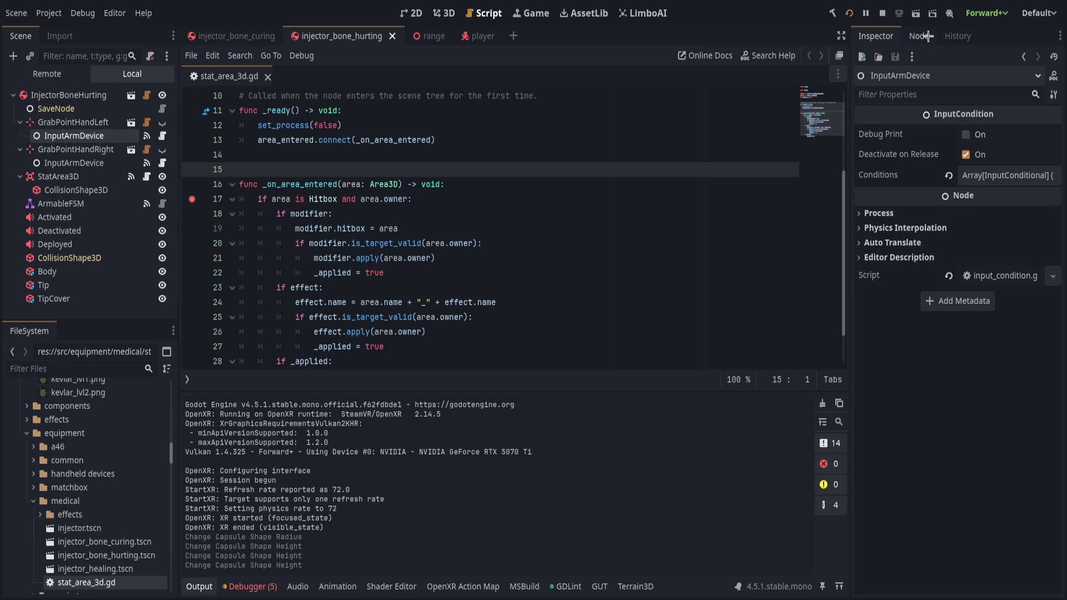
left_click(92, 176)
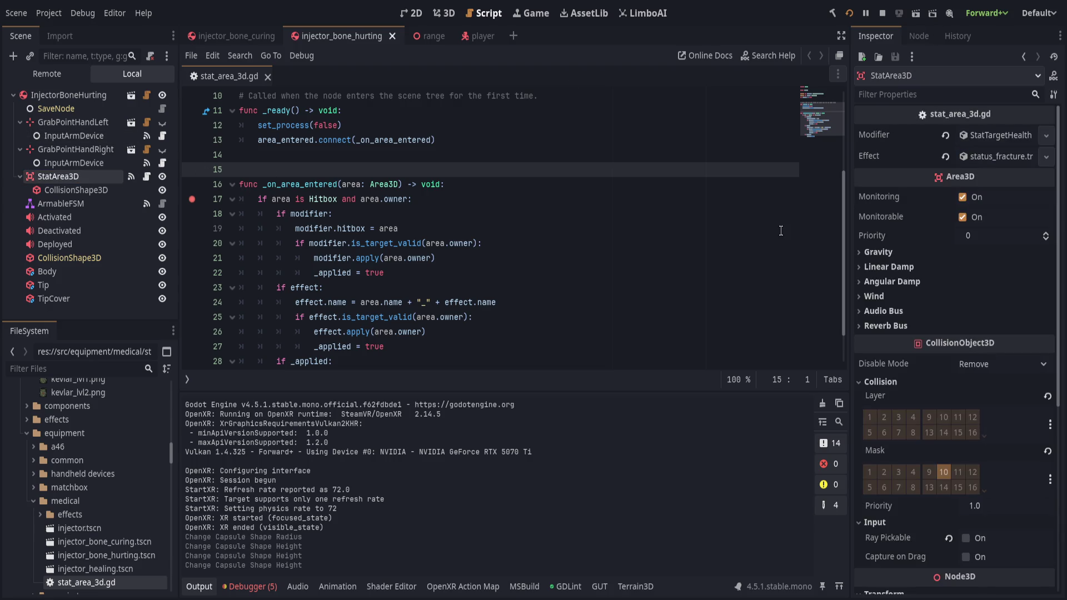
Step: Collapse StatArea3D's Collision, Input and Transform Inspector sections after reviewing layers and mask
scroll(905, 336, "down", 2)
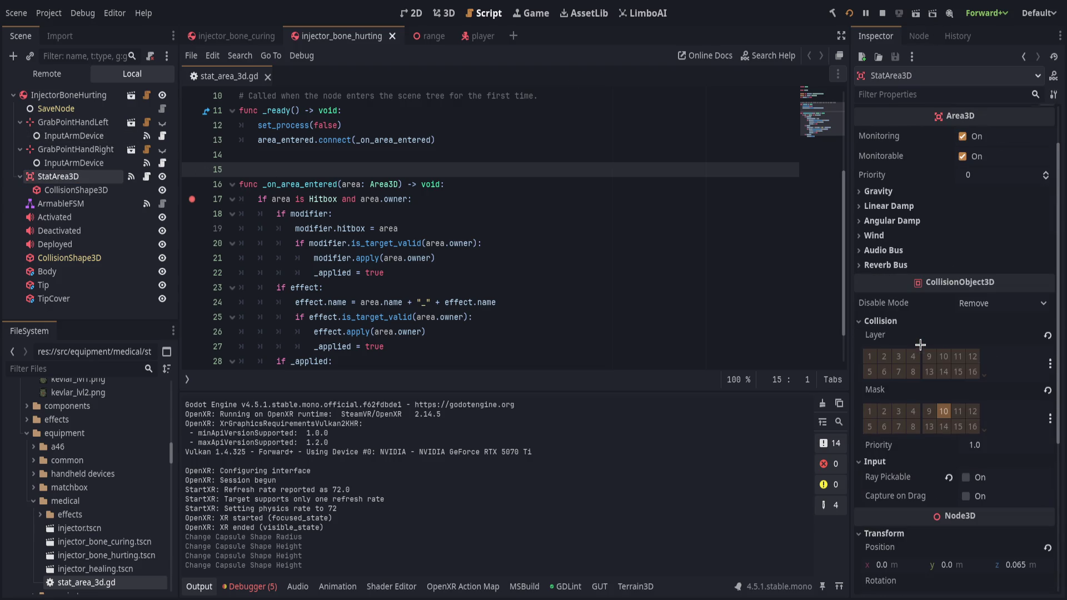
left_click(883, 321)
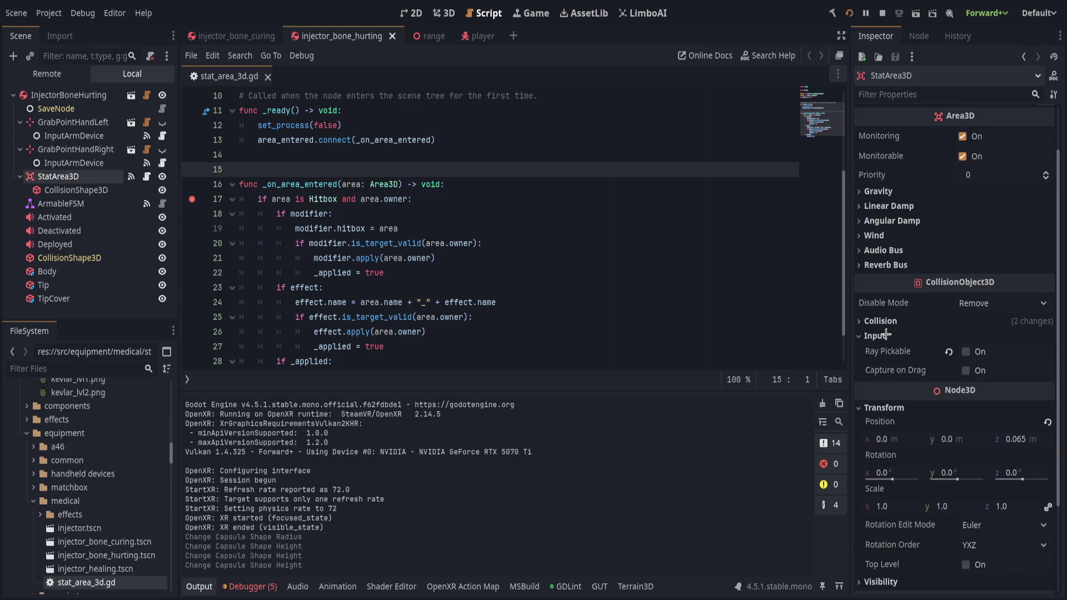
left_click(886, 335)
left_click(878, 369)
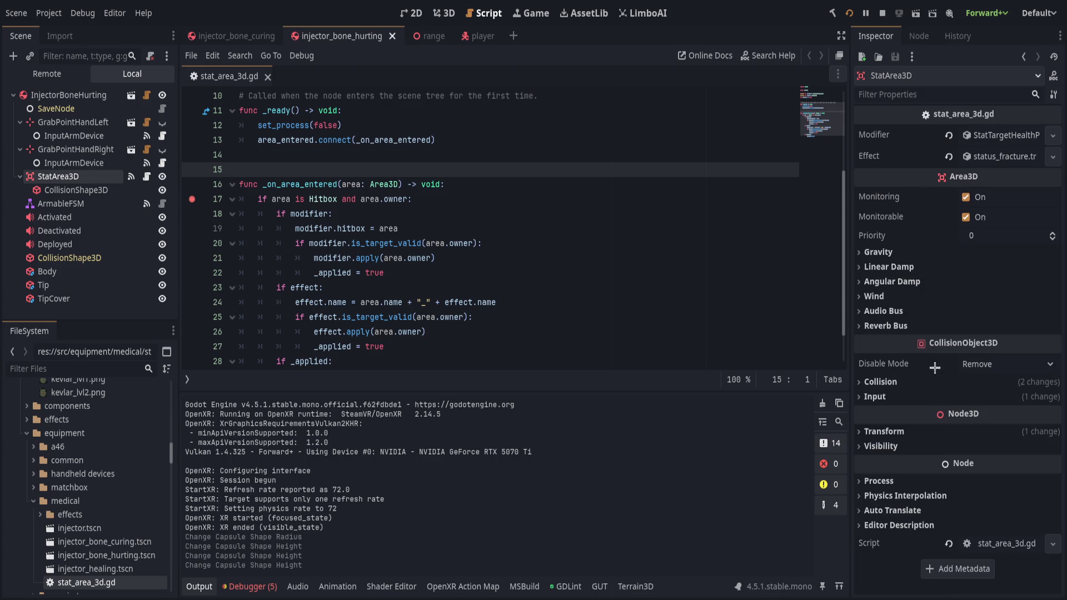
left_click(878, 381)
left_click(876, 378)
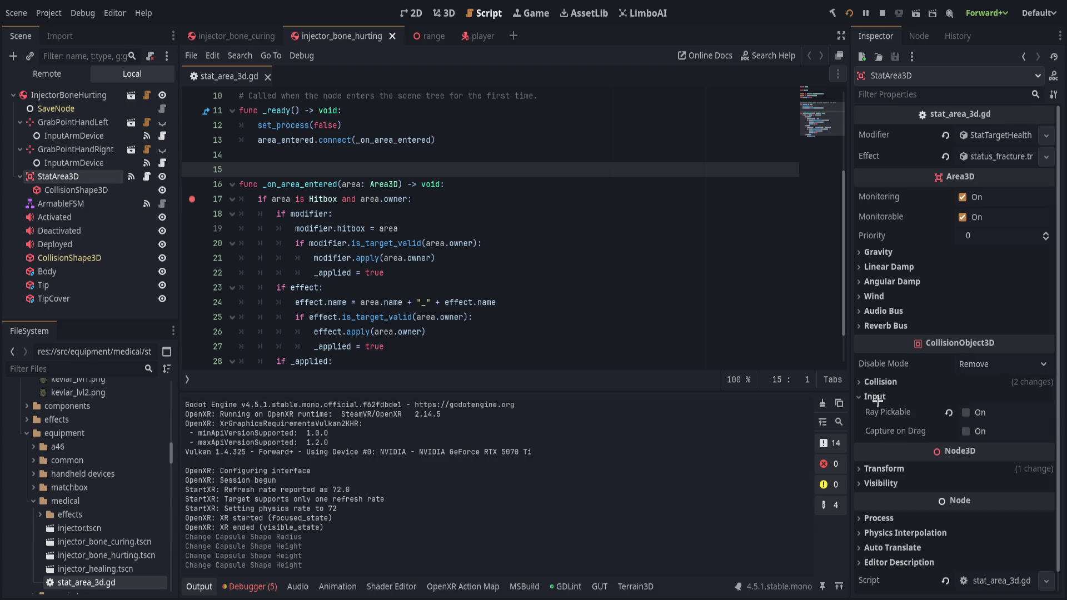
left_click(764, 278)
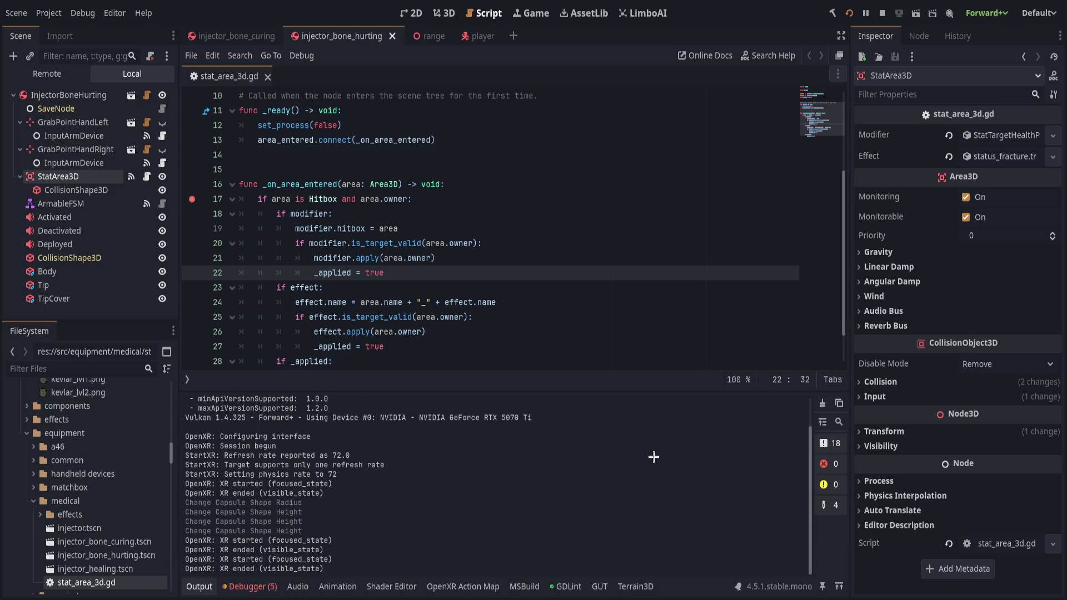
left_click(849, 12)
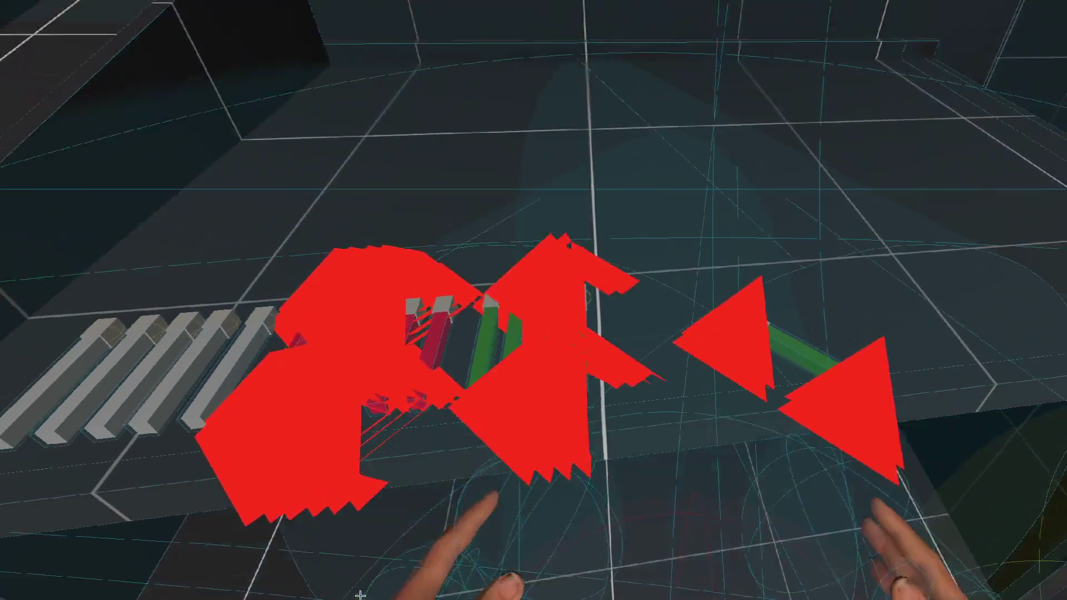
key("F8")
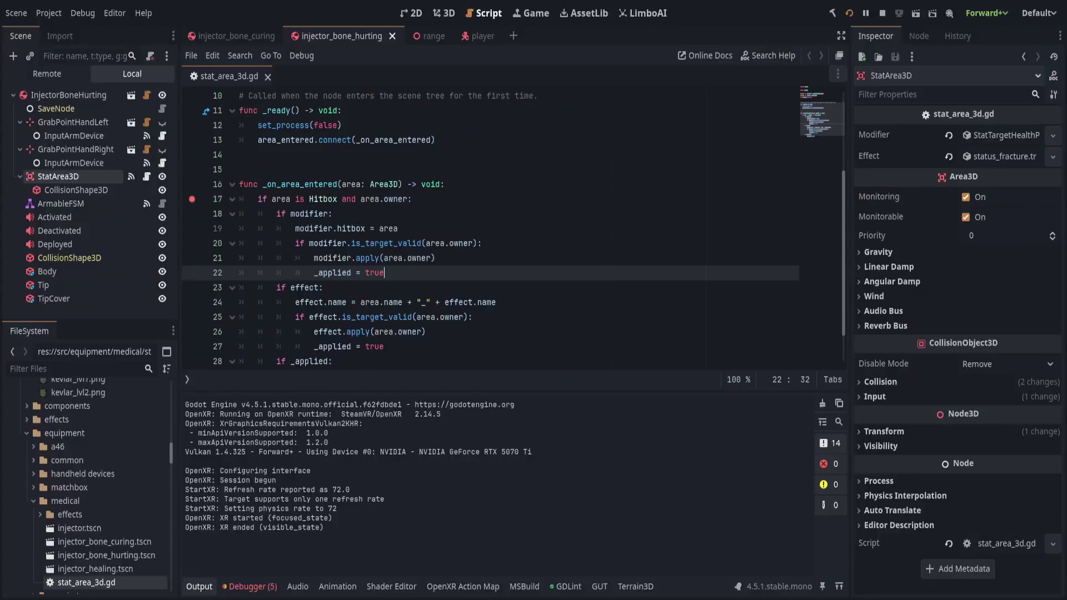
Step: Set the StatArea3D collision mask in the Inspector and save the injector_bone_hurting scene
scroll(422, 260, "up", 2)
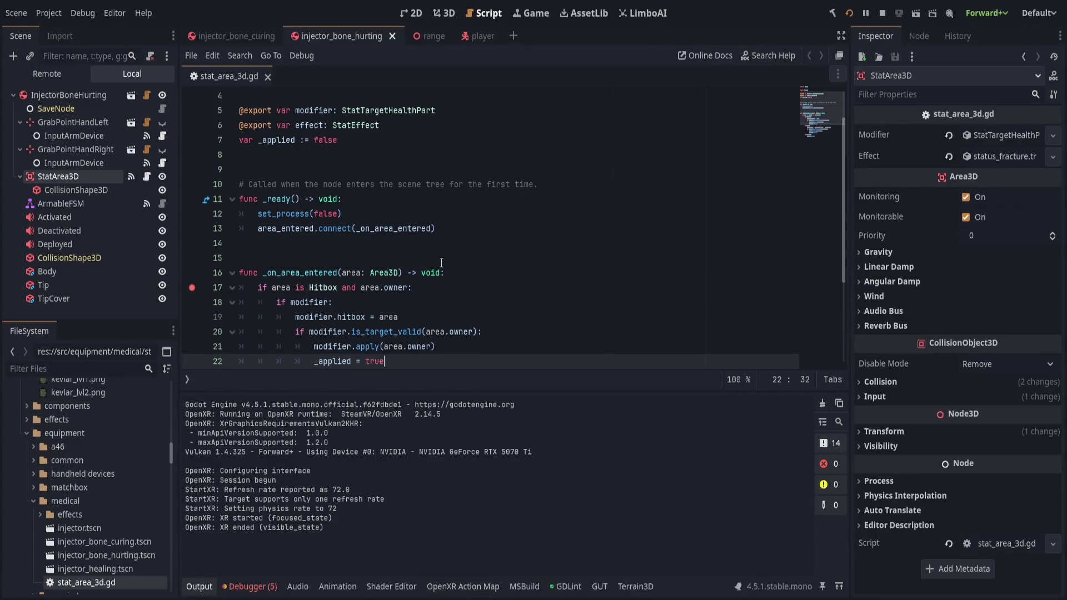
left_click(489, 228)
left_click(75, 190)
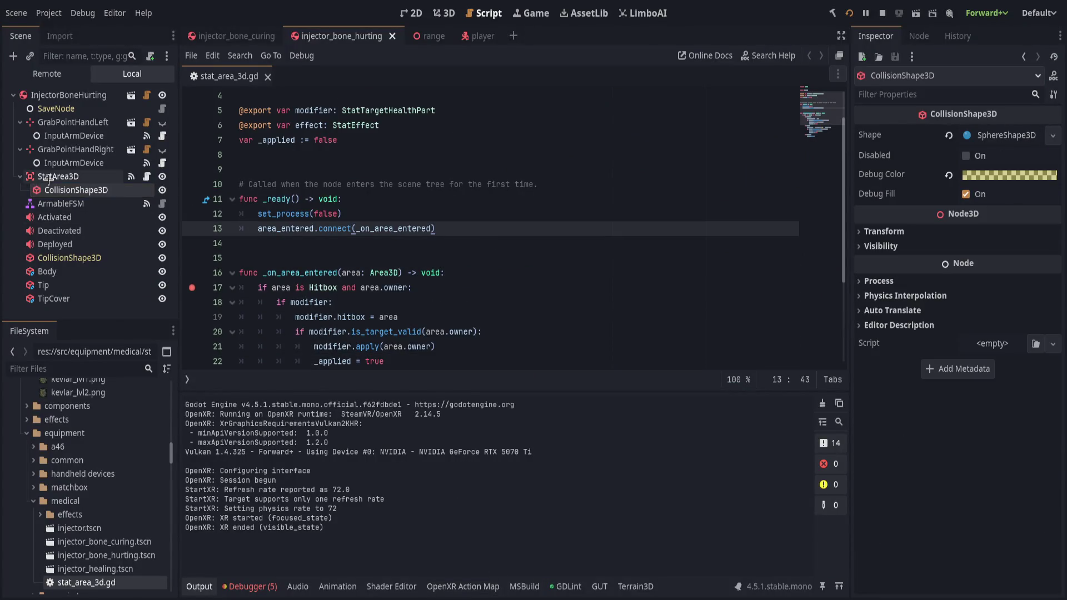
left_click(57, 176)
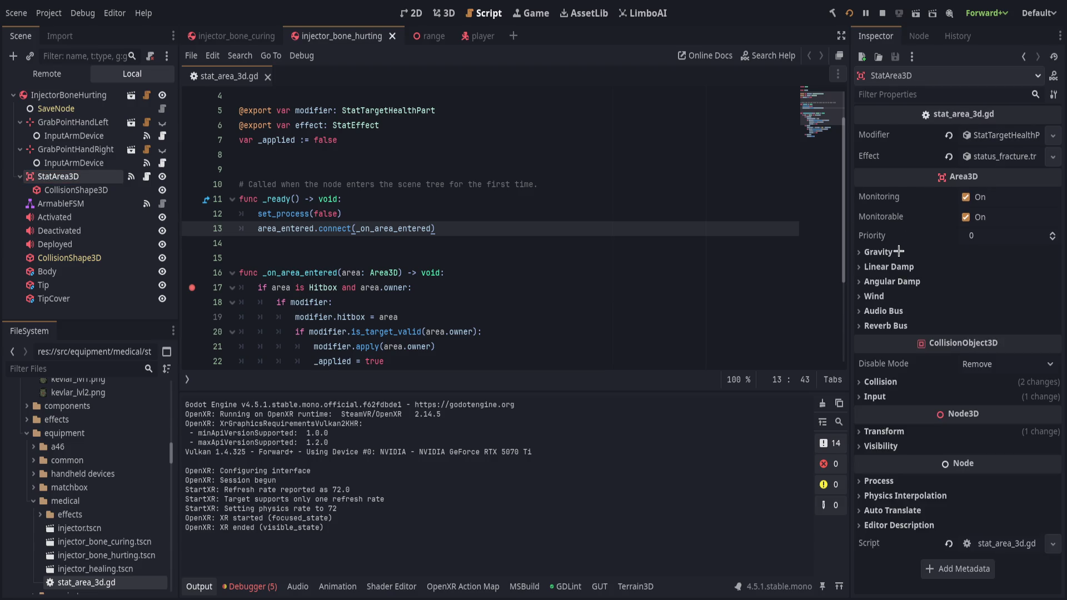
left_click(886, 381)
left_click(886, 381)
left_click(884, 381)
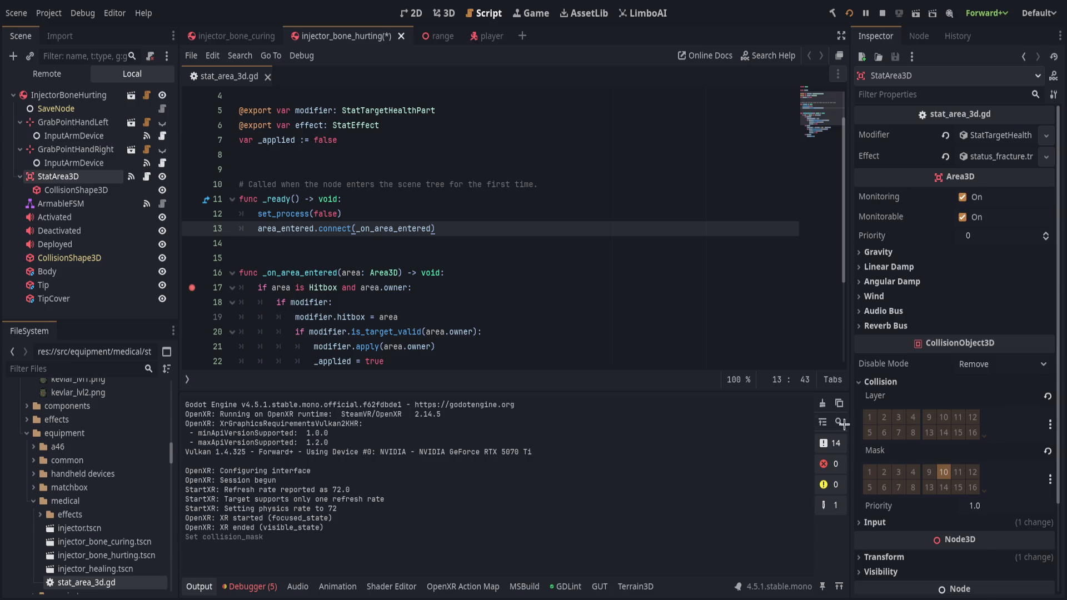
key("ctrl+s")
Step: Delete the set_process(false) line from _ready and save the script
left_click(420, 213)
key("ctrl+shift+k")
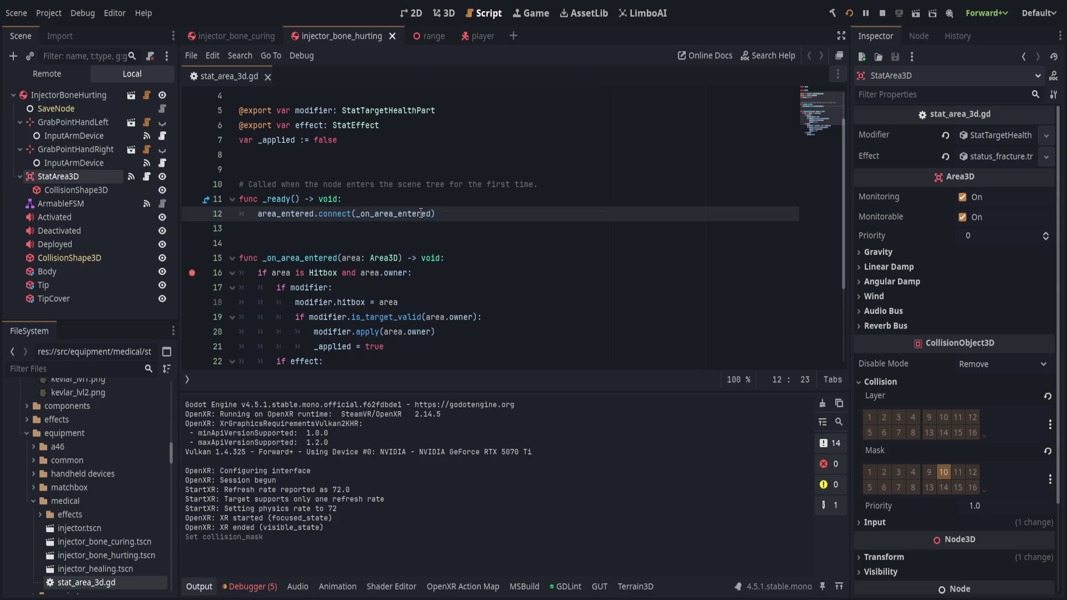
key("ctrl+s")
left_click(305, 213)
key("Down")
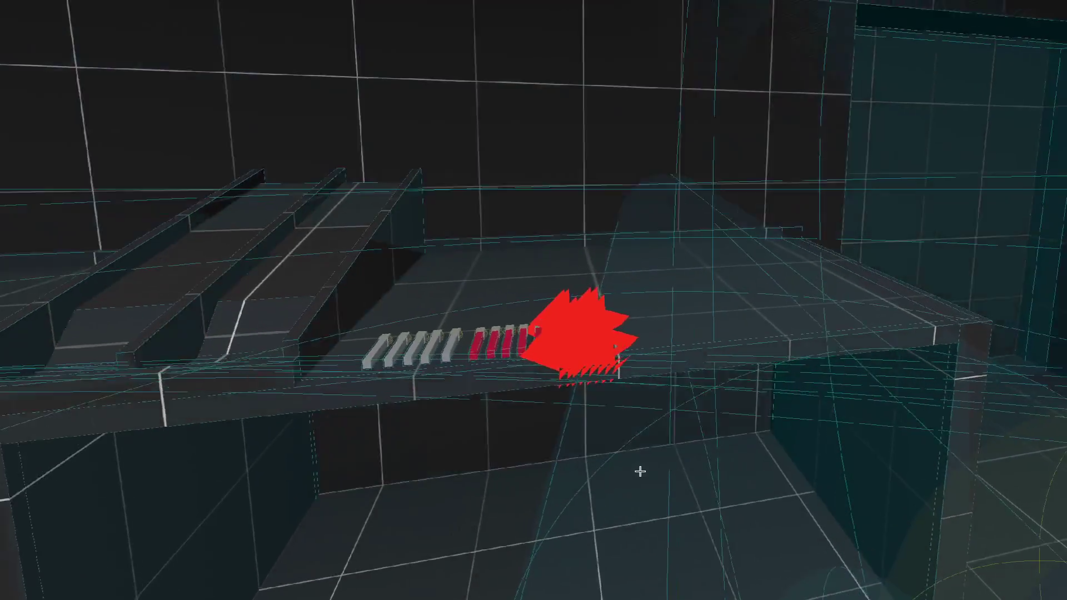
Step: Leave the running VR game and return to the Godot editor with Alt+Tab
key("alt+Tab")
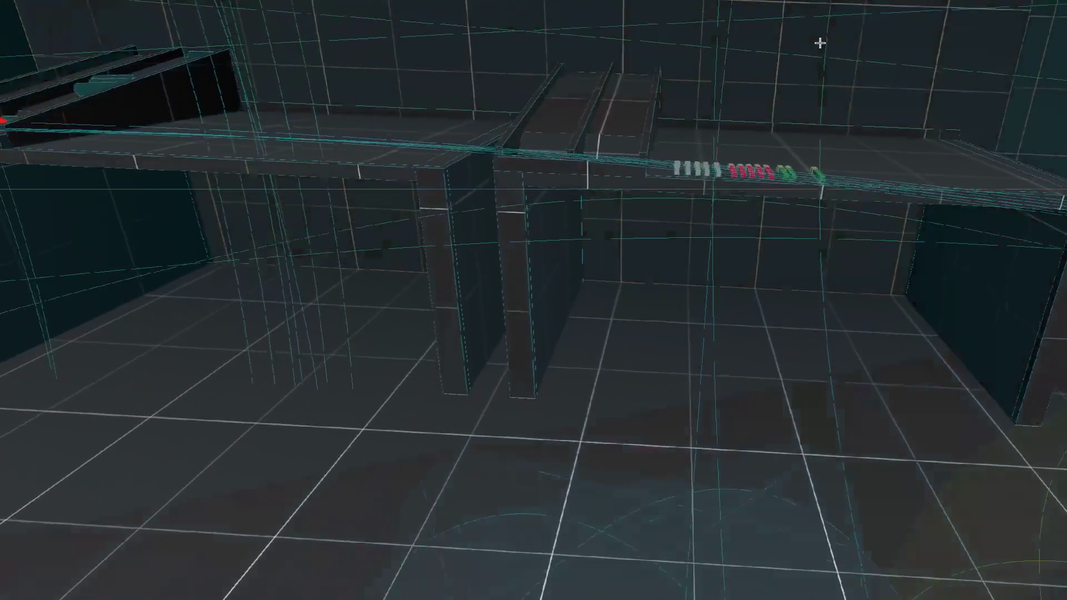
key("alt+Tab")
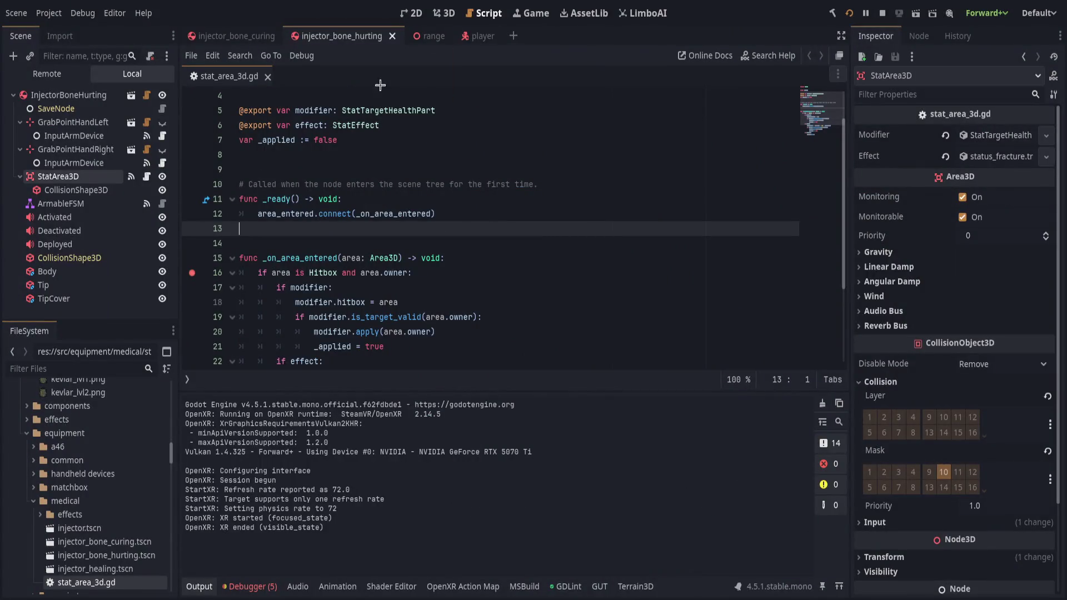
Step: Select ArmableFSM, show its Signals, and pick the armed → StatArea3D set_process connection
double_click(292, 215)
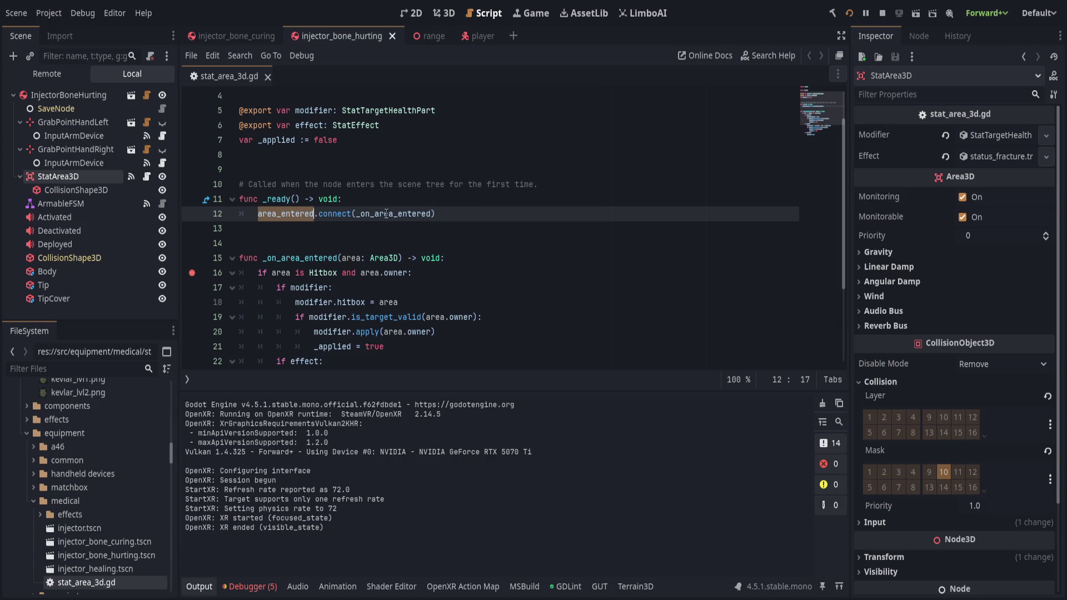
left_click(330, 201)
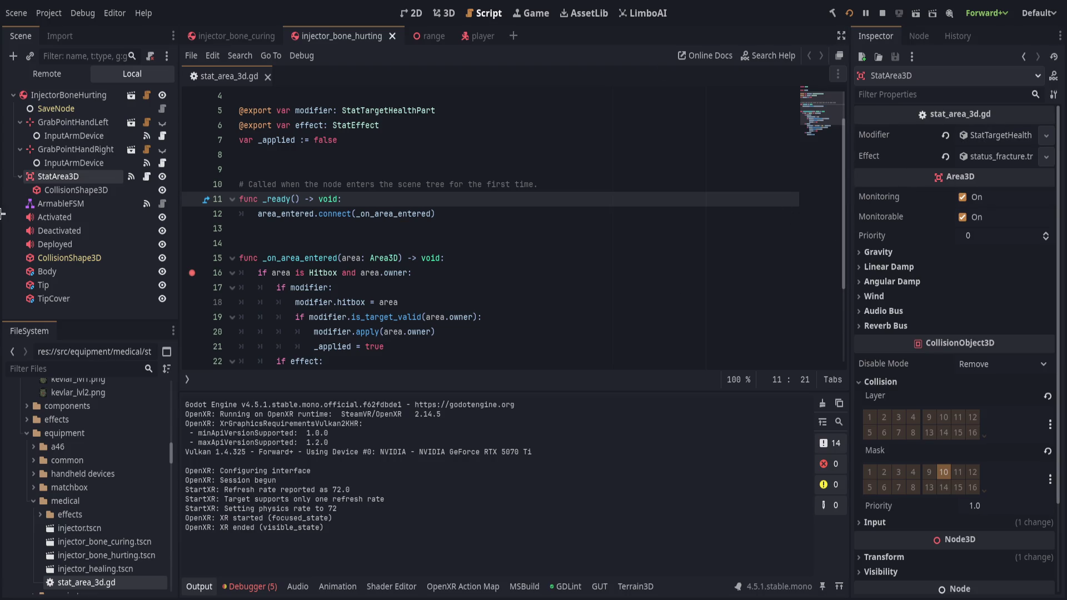
left_click(59, 204)
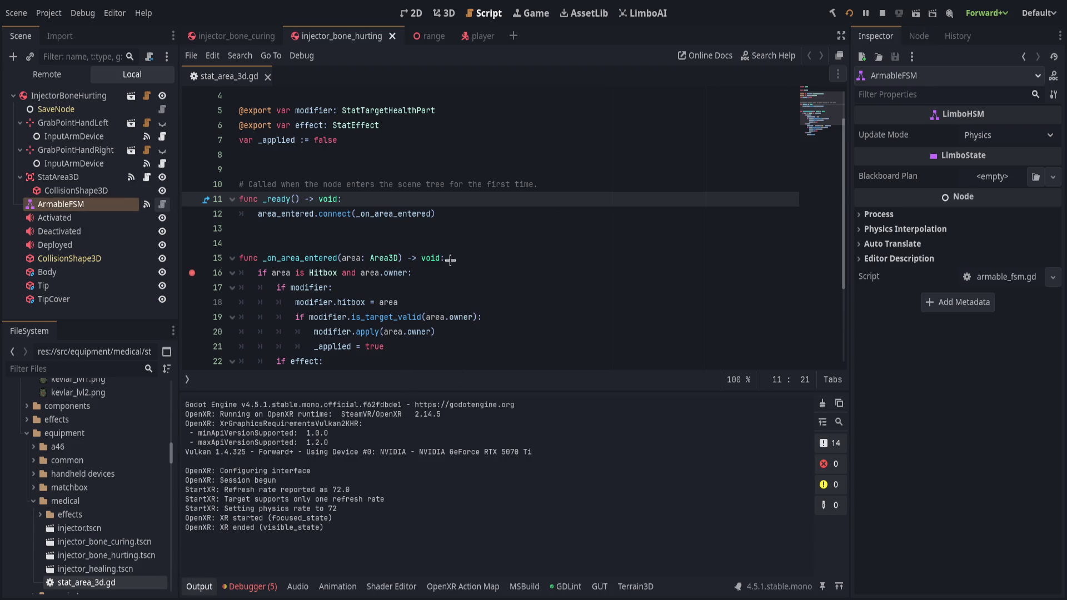
scroll(453, 293, "down", 2)
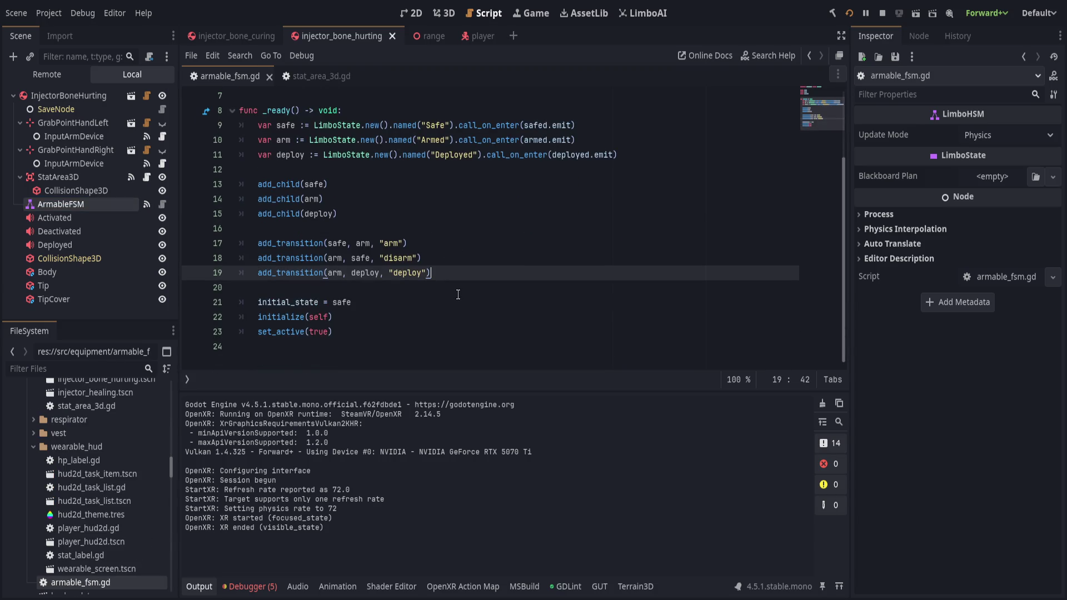
scroll(466, 300, "up", 2)
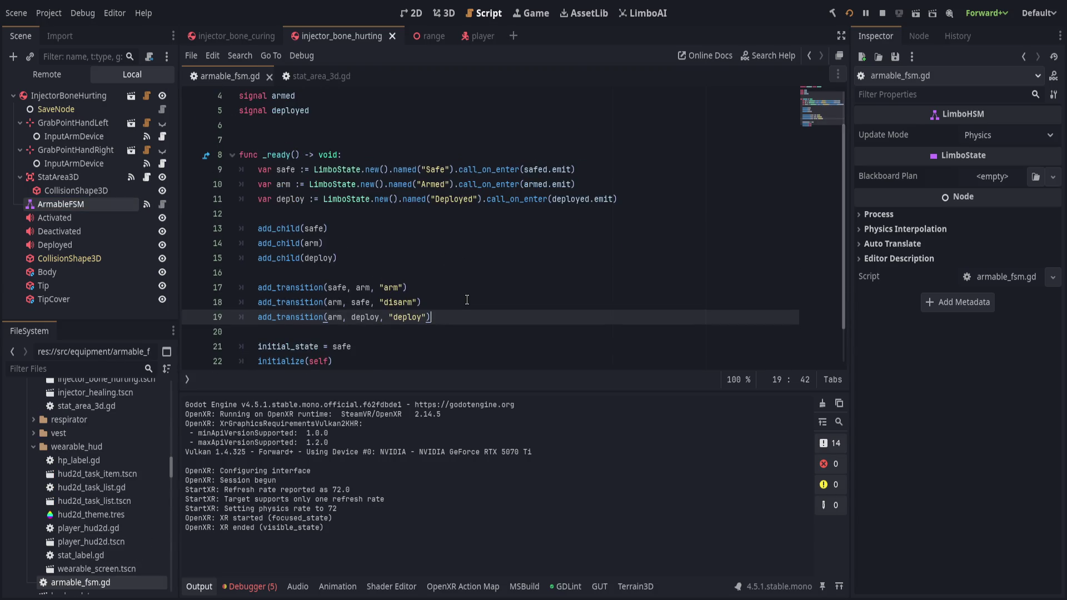
scroll(467, 300, "down", 2)
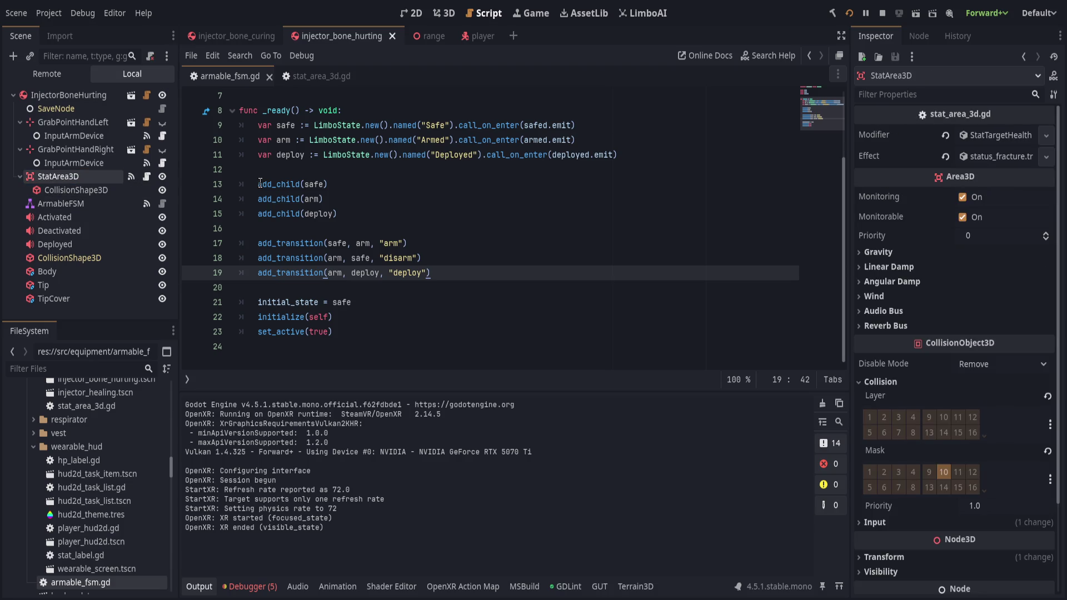
left_click(61, 203)
left_click(918, 36)
left_click(958, 147)
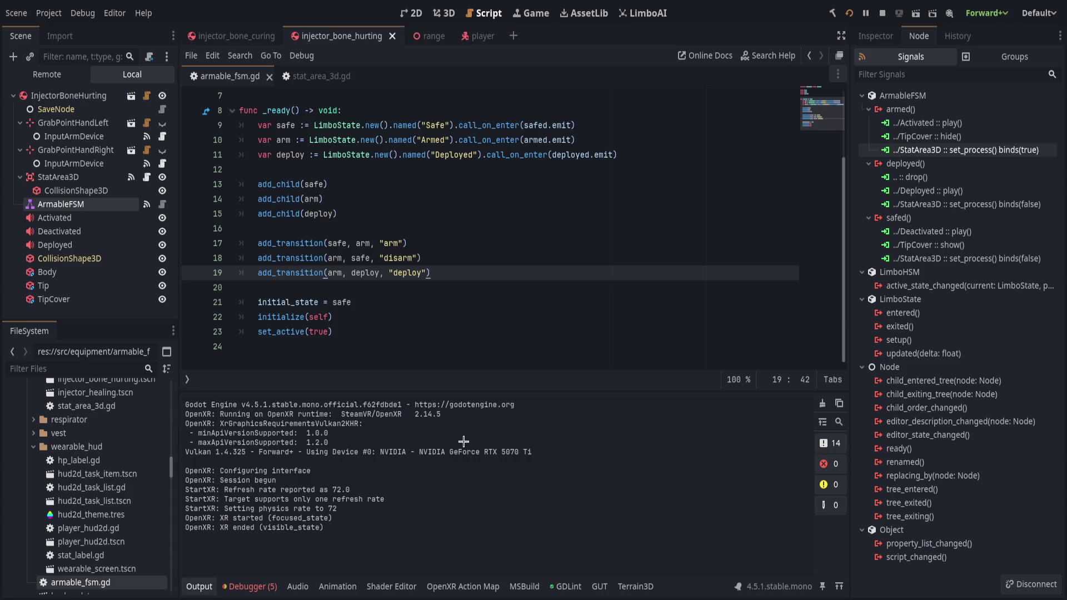
Step: Rewire the deployed and safed connections to set_monitoring and uncheck StatArea3D's Monitorable
left_click(980, 204)
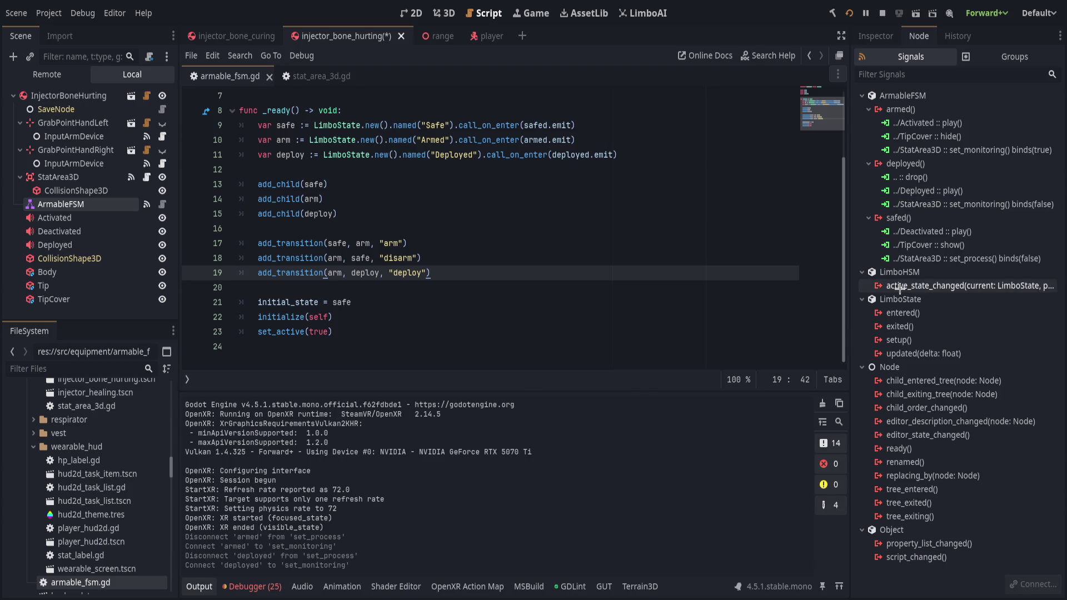
left_click(922, 260)
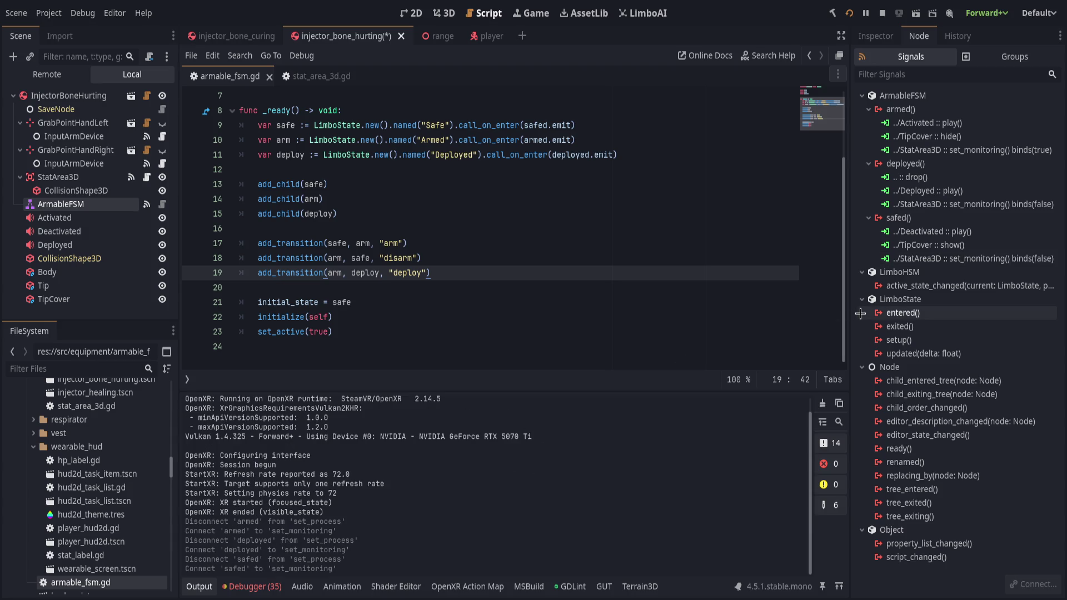
left_click(59, 176)
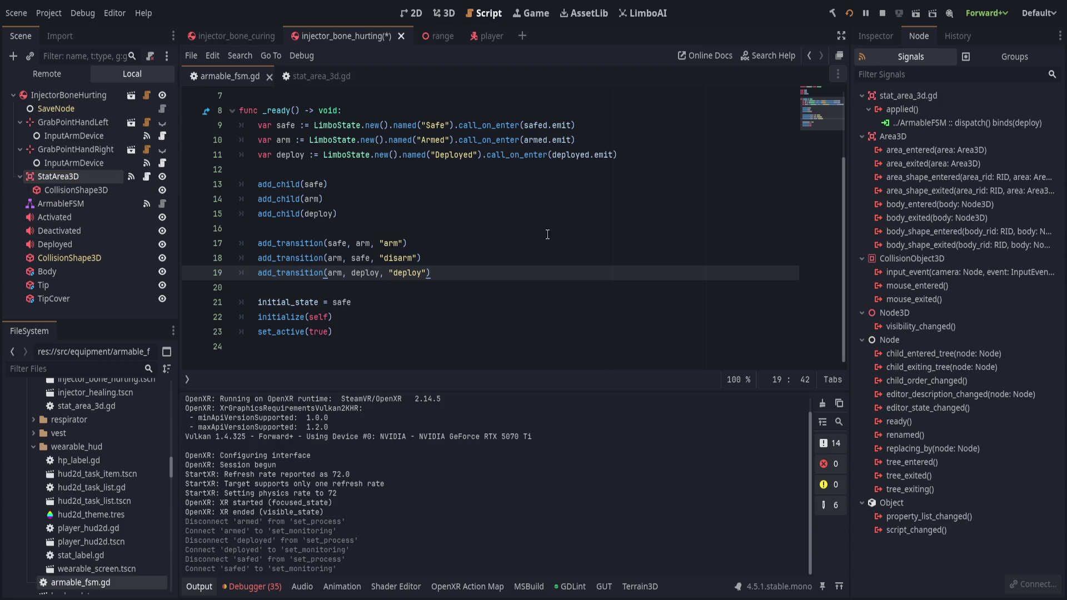
left_click(875, 36)
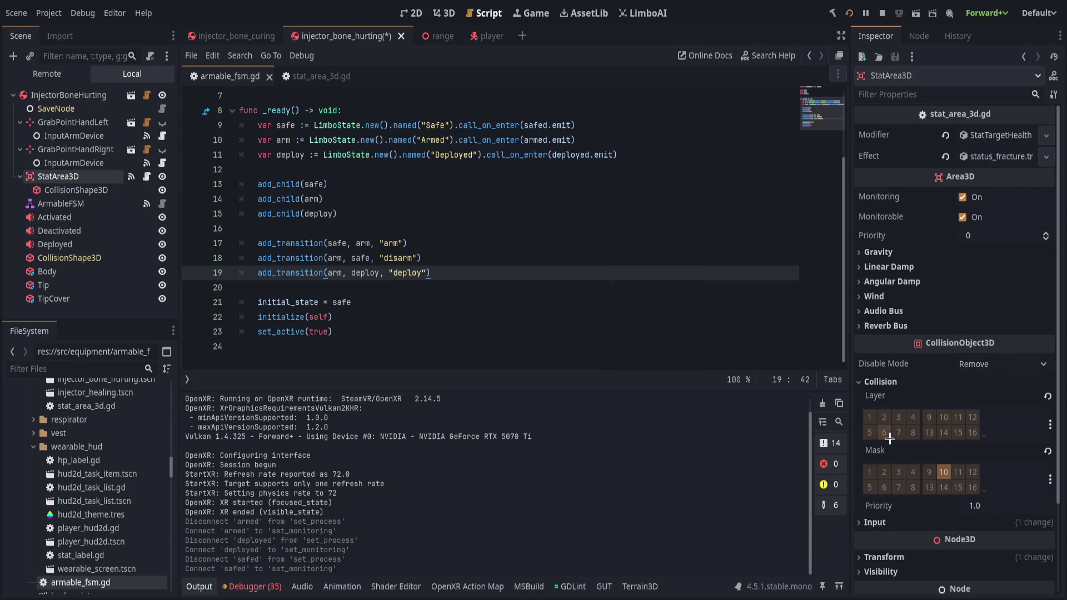
left_click(962, 217)
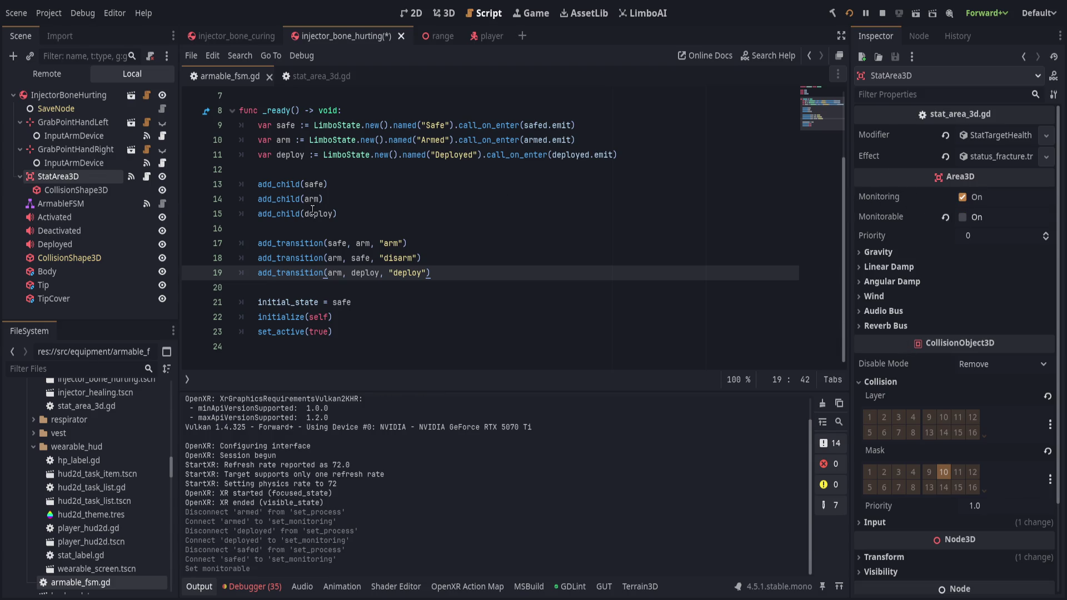
Step: Open stat_area_3d.gd and search the script for 'set'
left_click(146, 176)
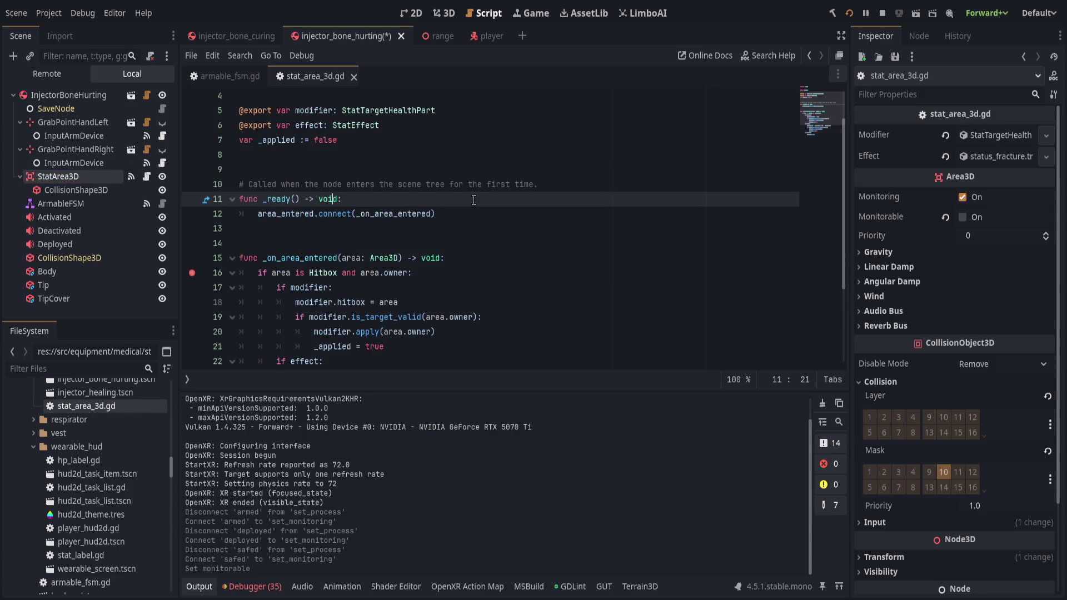
scroll(300, 257, "down", 3)
left_click(500, 273)
key("ctrl+f")
type("set")
scroll(500, 278, "down", 4)
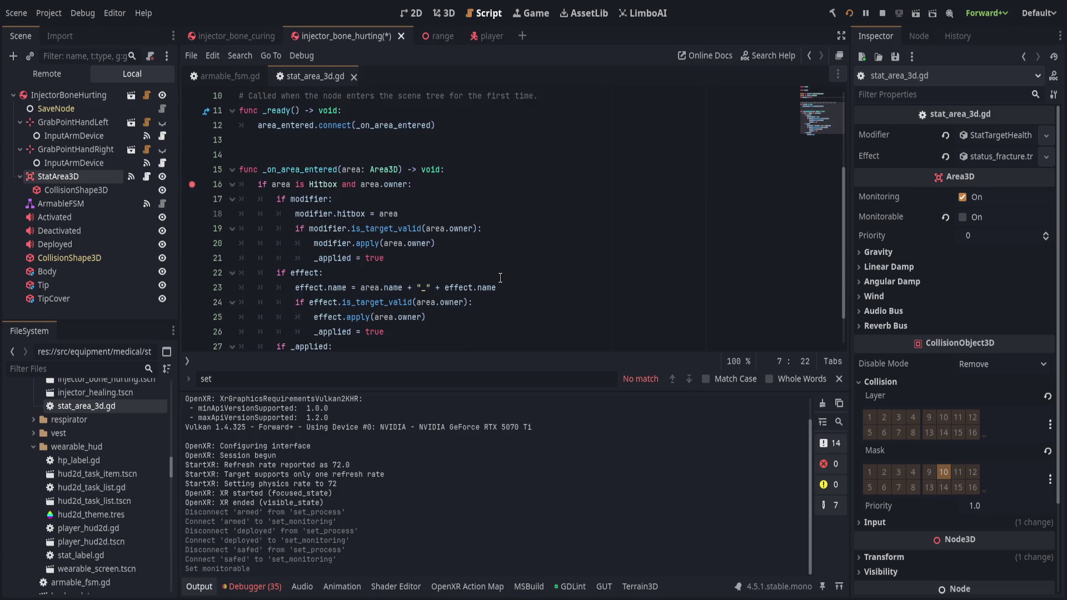
scroll(500, 278, "up", 2)
scroll(497, 277, "up", 1)
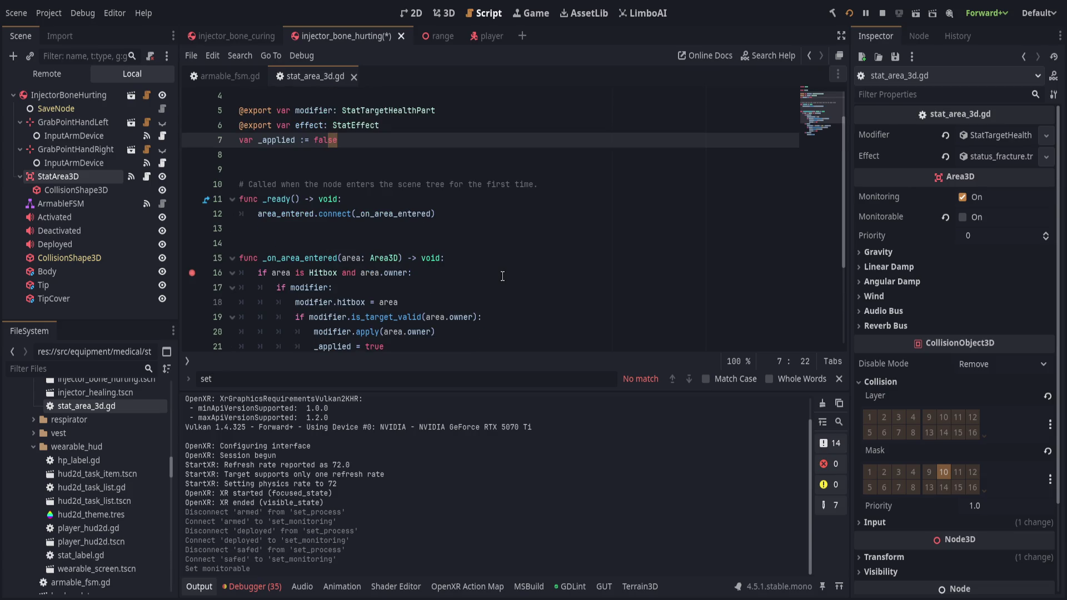
Step: Prefix line 16's Hitbox check with '!_applied and' so the handler skips once applied
left_click(502, 277)
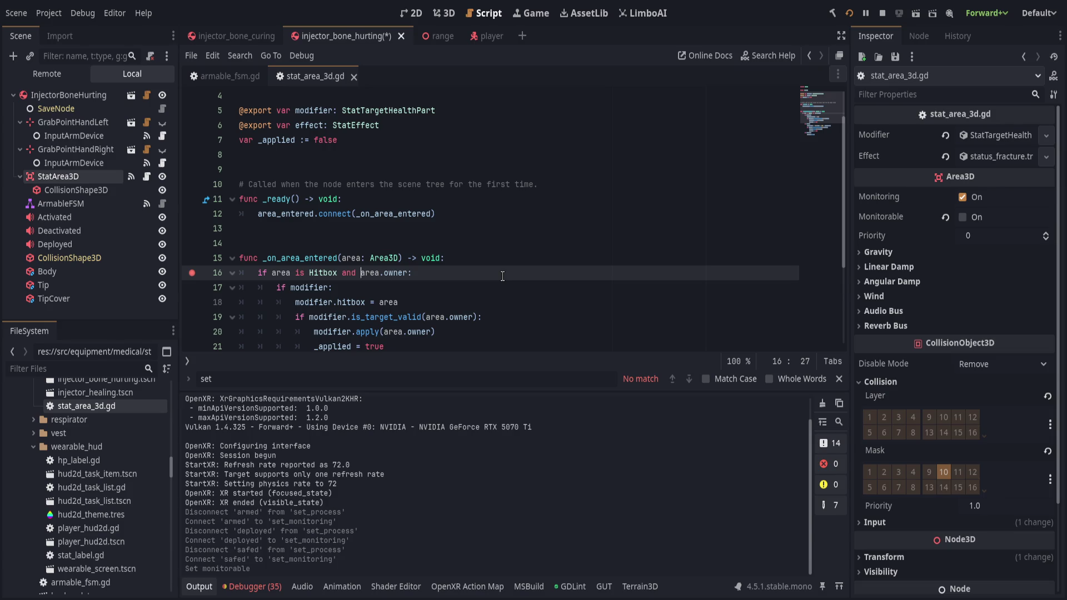
type("!")
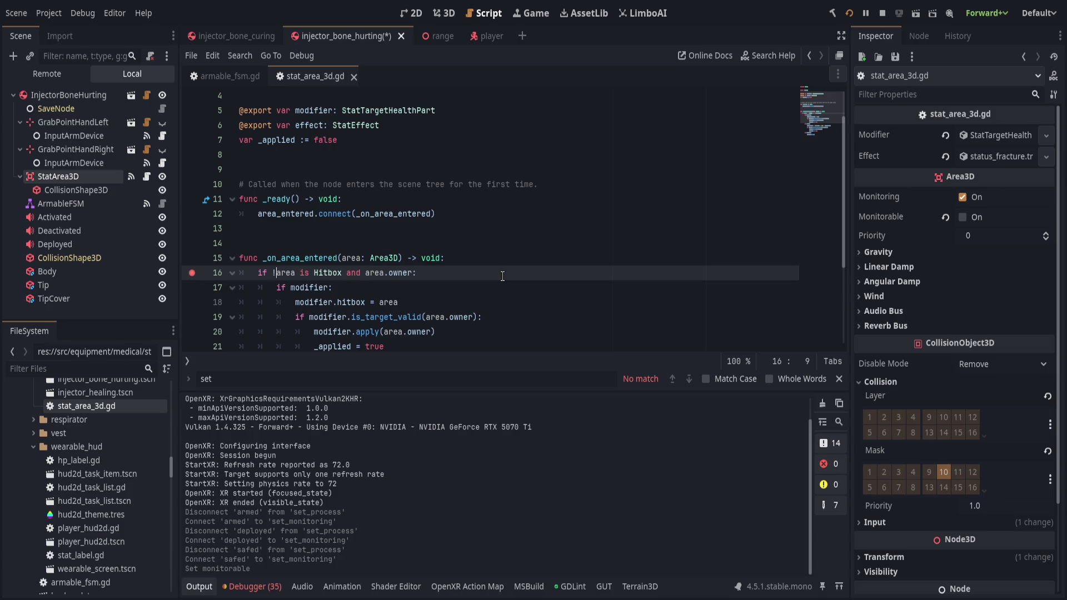
type("_applied")
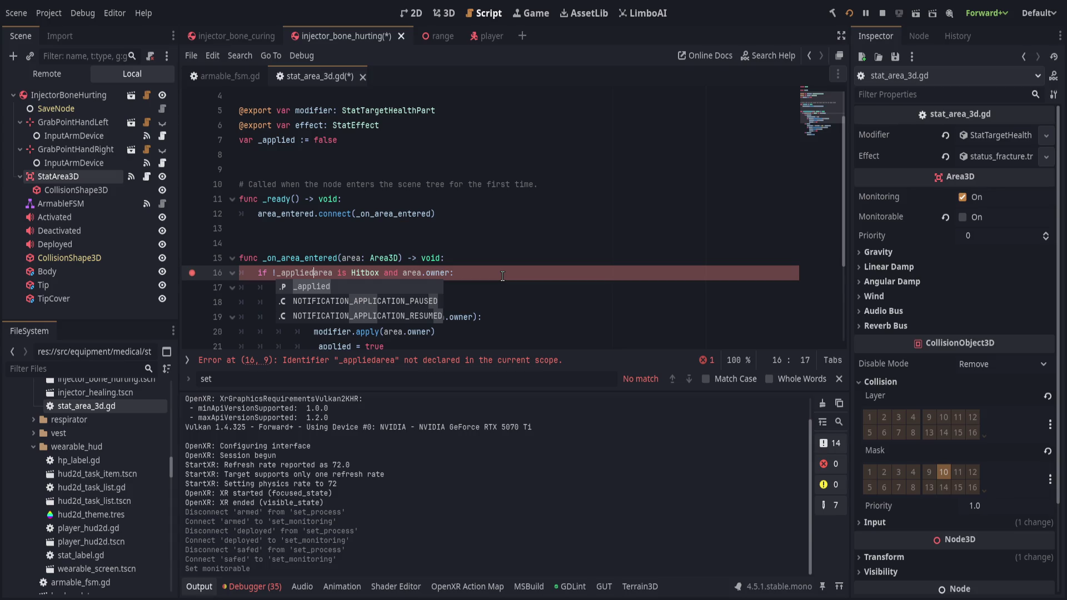
type(" and")
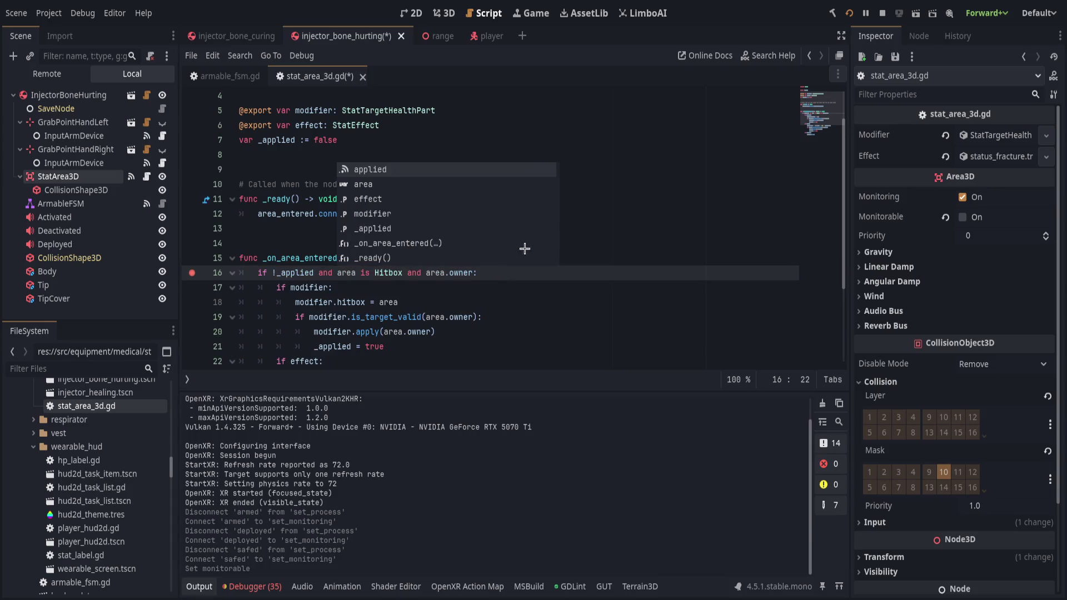
left_click(293, 140)
scroll(415, 286, "down", 3)
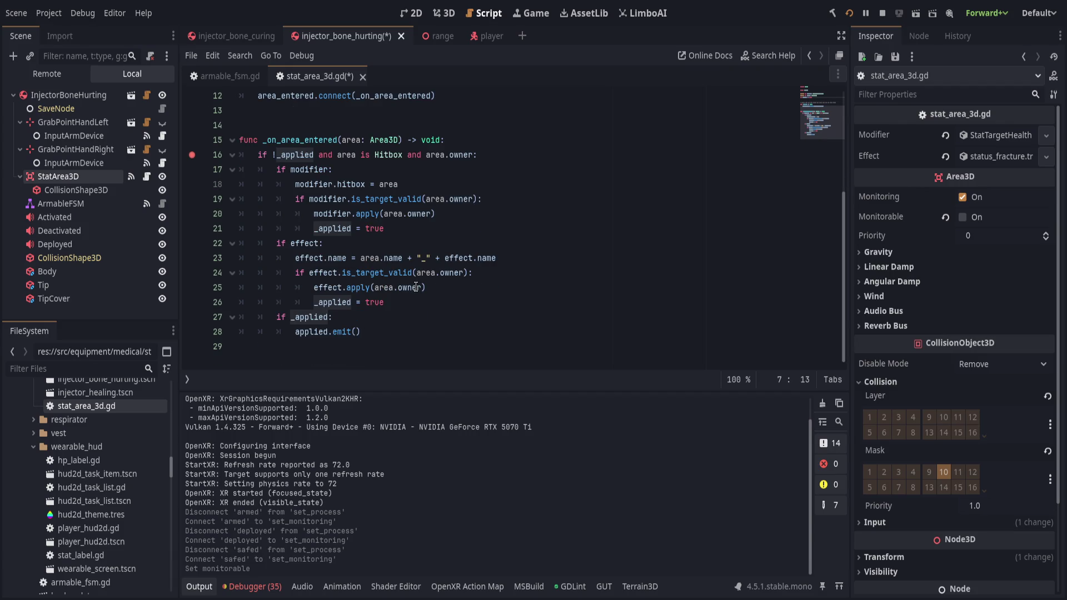
scroll(416, 287, "up", 4)
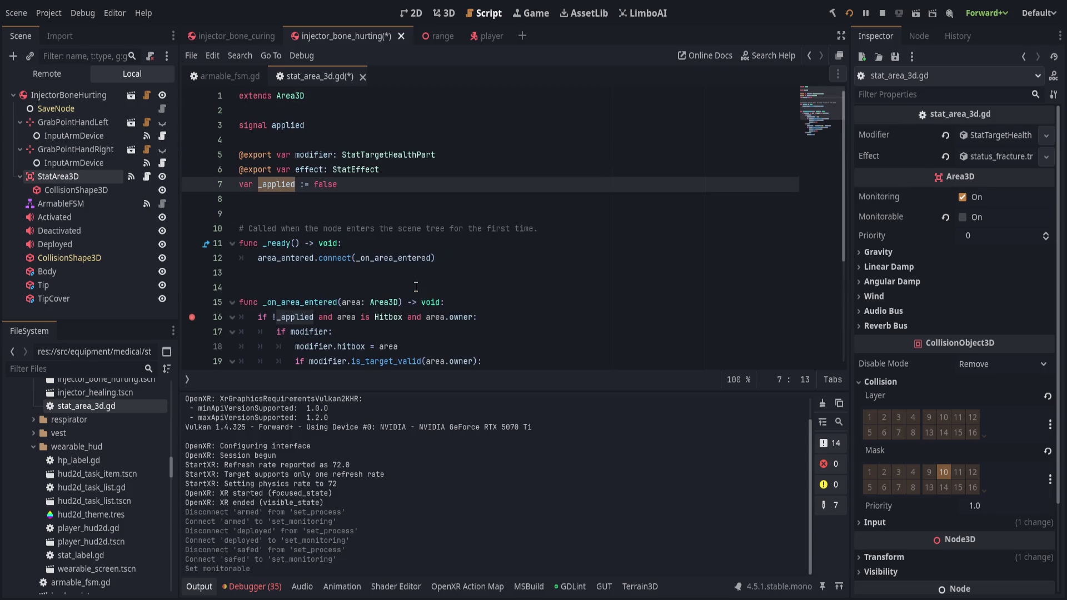
Step: Save the changes, toggle the line 16 breakpoint, and rerun the project
left_click(415, 287)
key("ctrl+s")
left_click(192, 319)
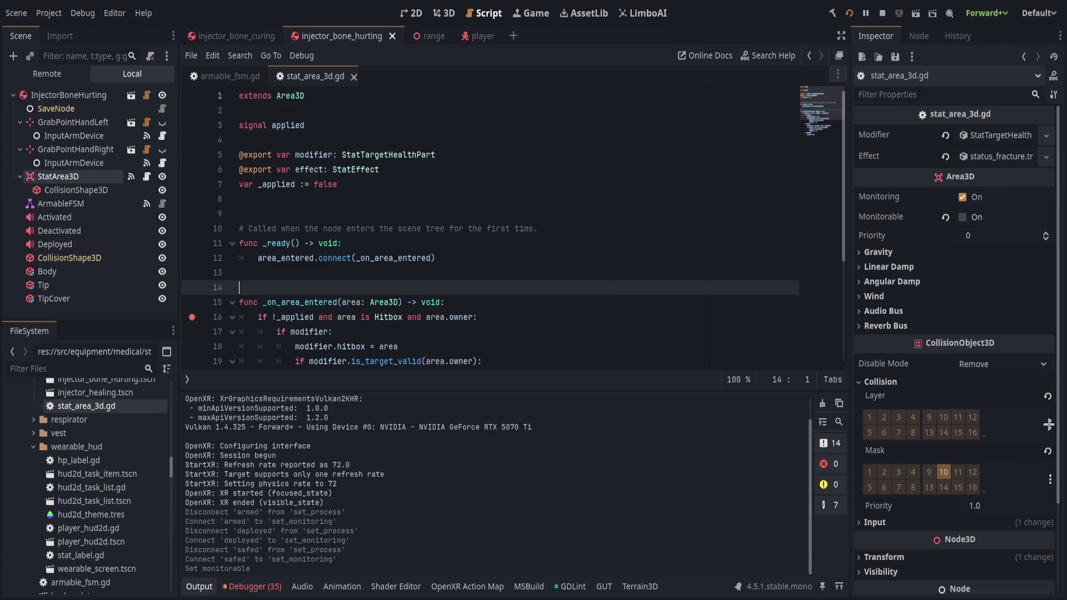
left_click(850, 12)
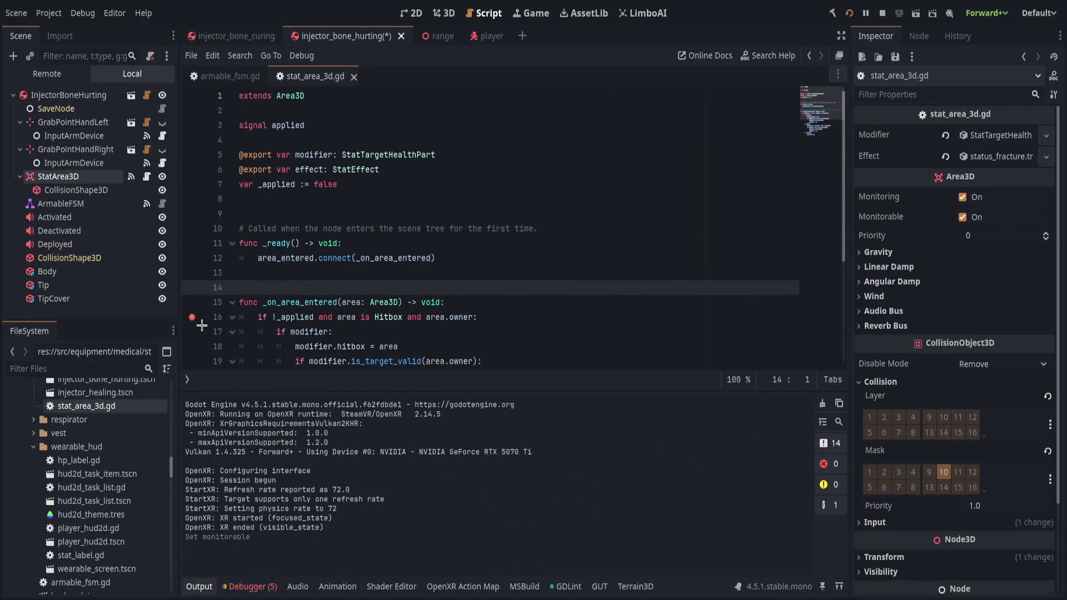
Step: In the Remote tree, expand Range > Injectors > InjectorBoneHurting and select its live StatArea3D
left_click(47, 73)
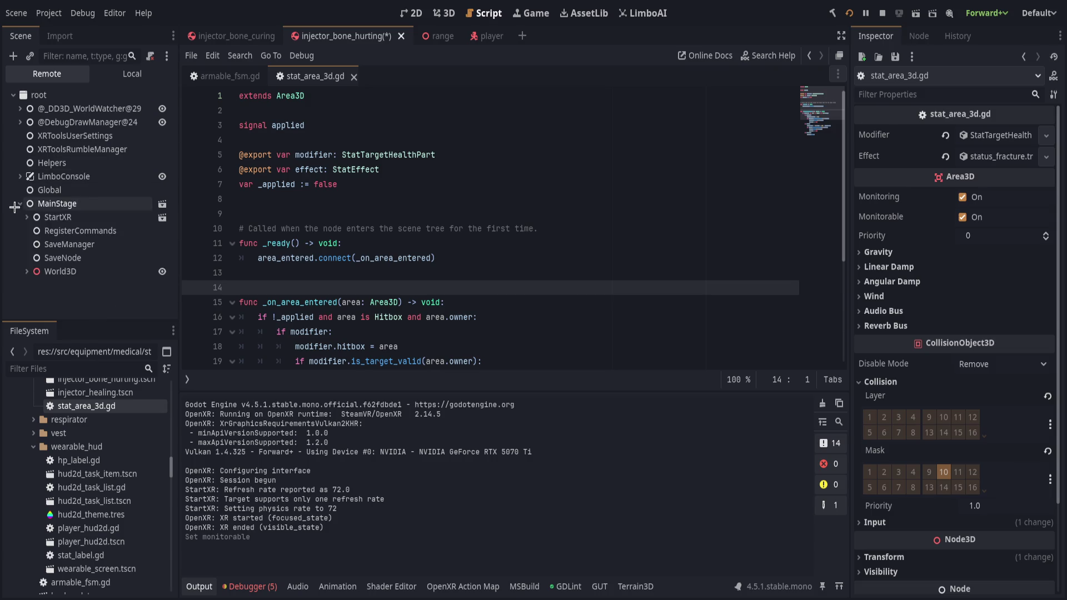
left_click(33, 285)
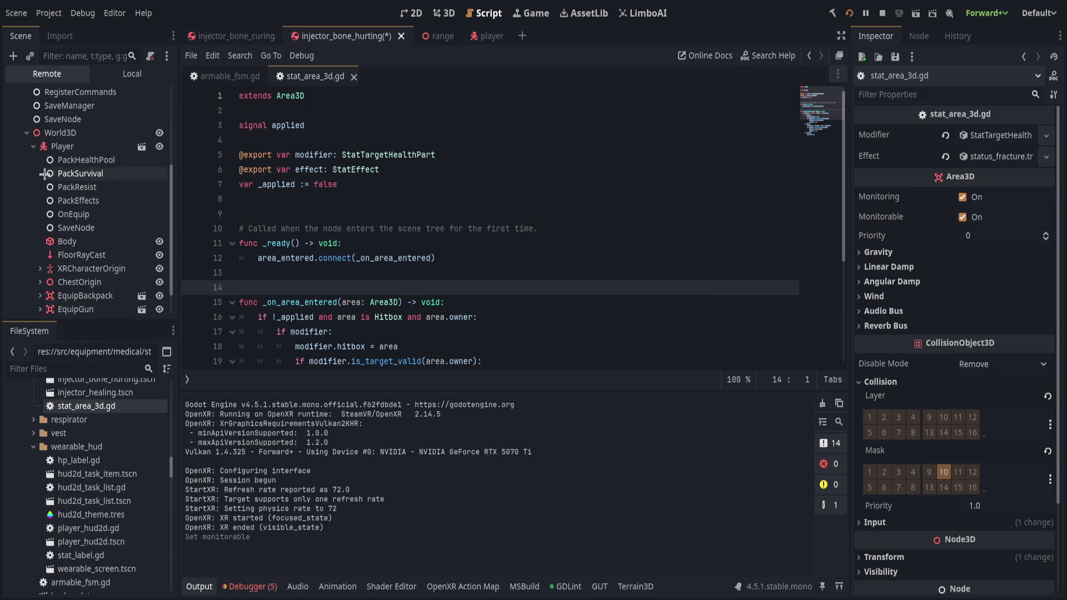
left_click(34, 298)
scroll(36, 272, "down", 3)
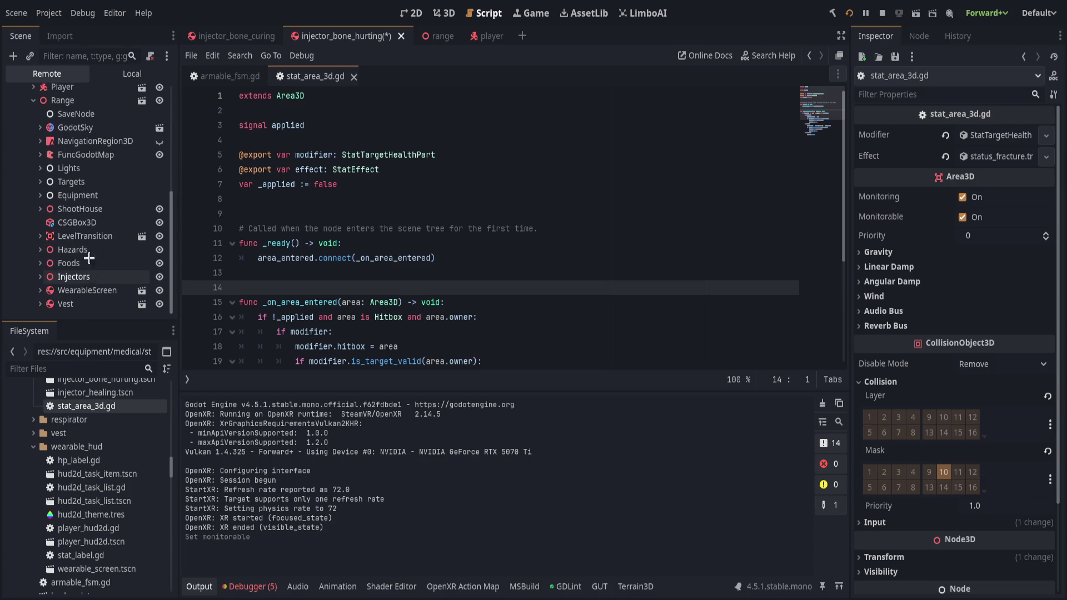
left_click(40, 277)
scroll(40, 273, "down", 3)
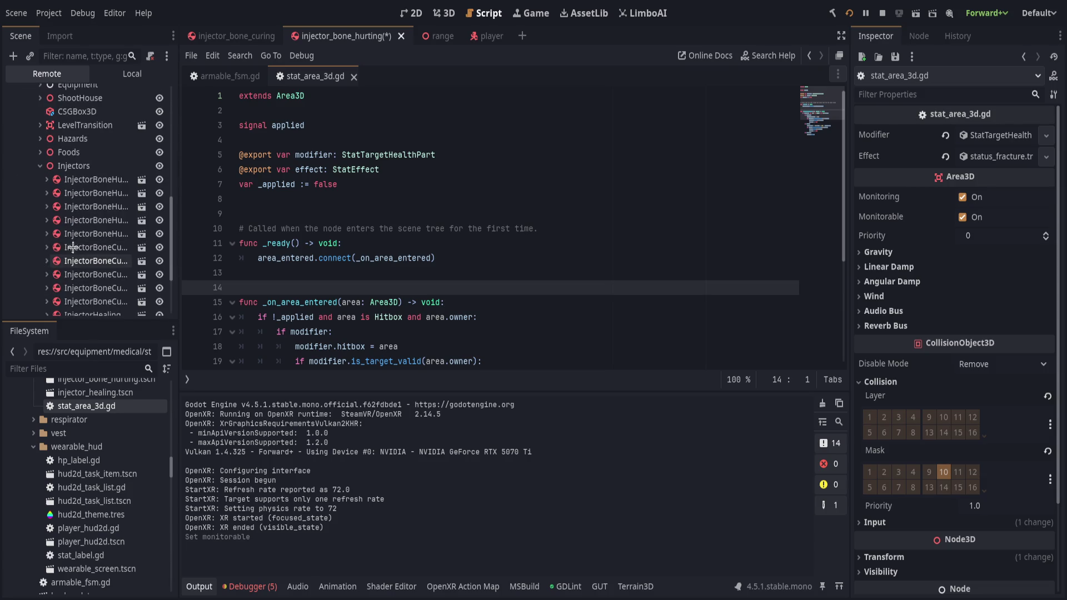
left_click_drag(182, 184, 288, 184)
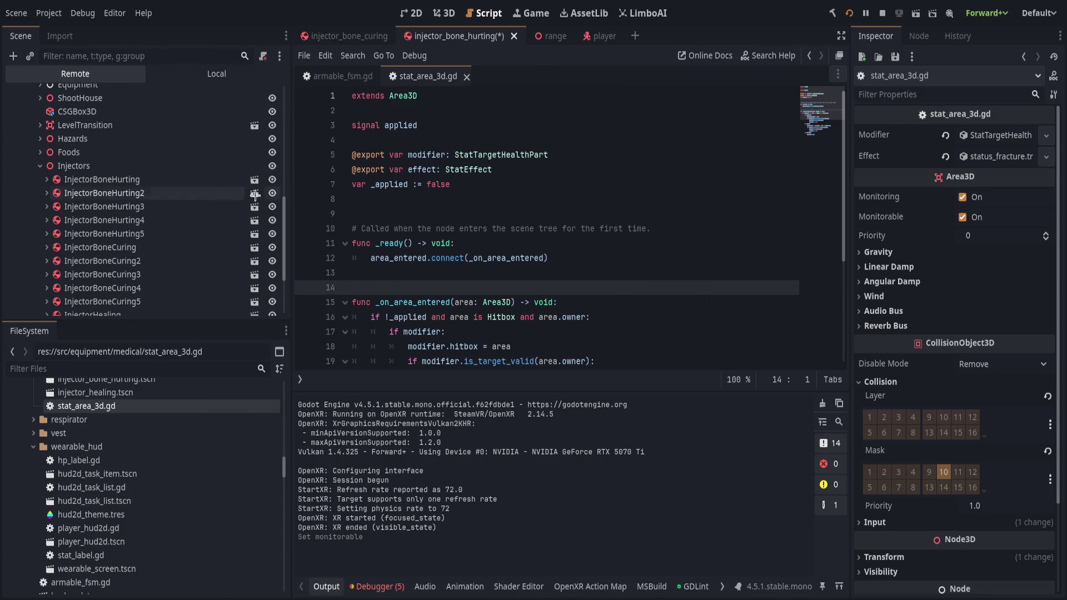
left_click(42, 180)
scroll(40, 181, "down", 2)
left_click(49, 207)
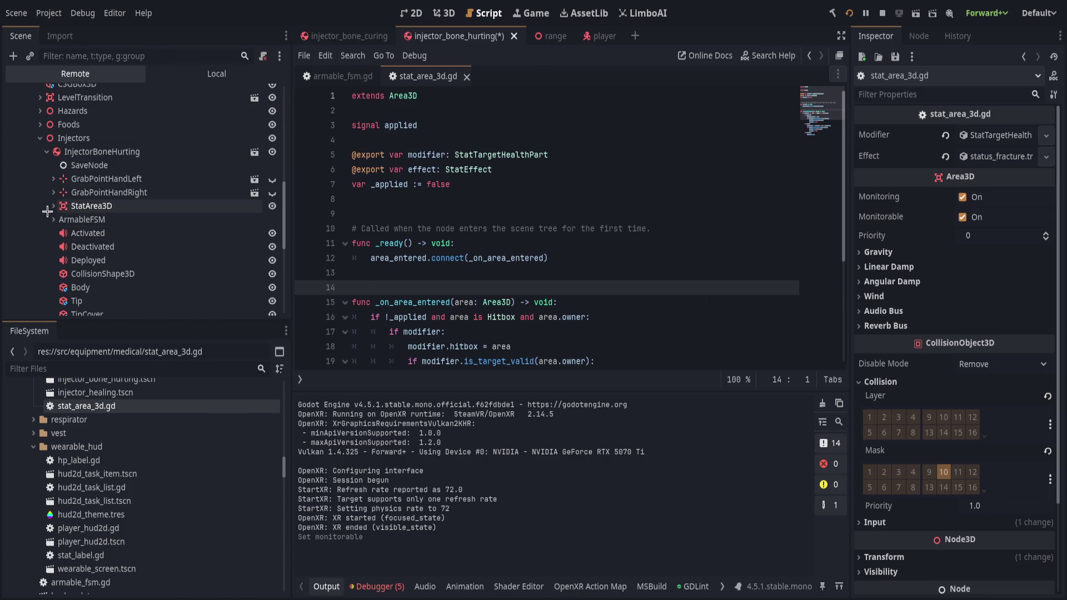
left_click(53, 205)
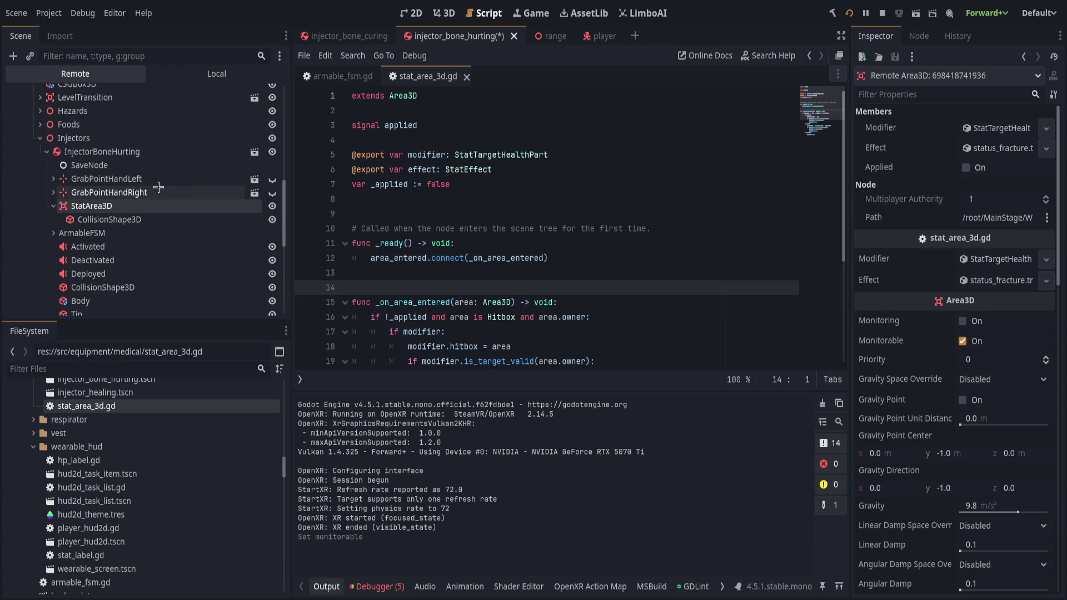
Step: Tick Monitoring on the live StatArea3D, save, then bring up the player scene
left_click(961, 317)
key("ctrl+s")
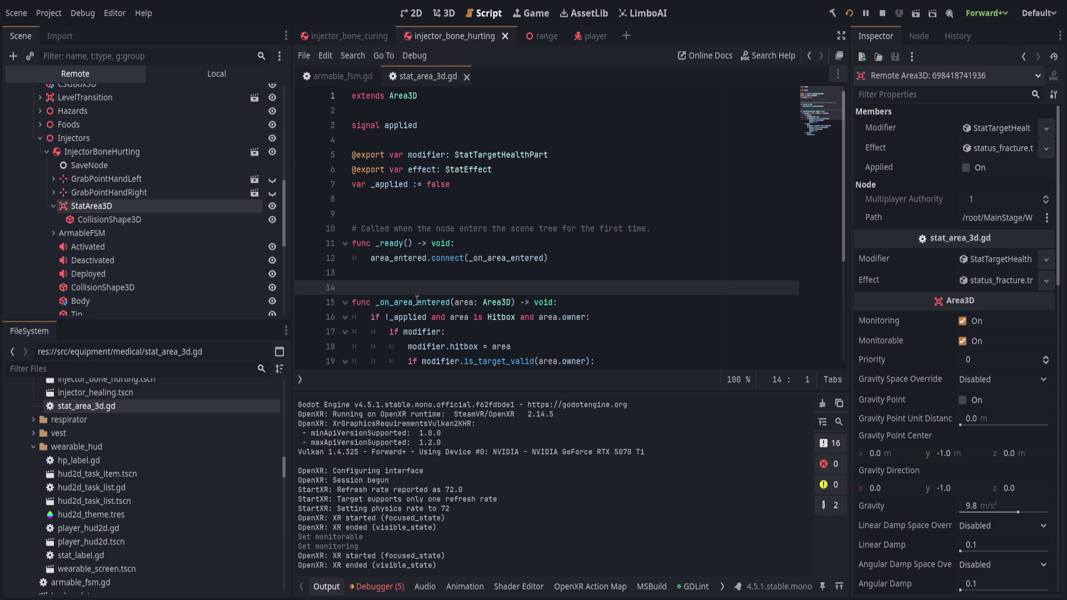
left_click(111, 202)
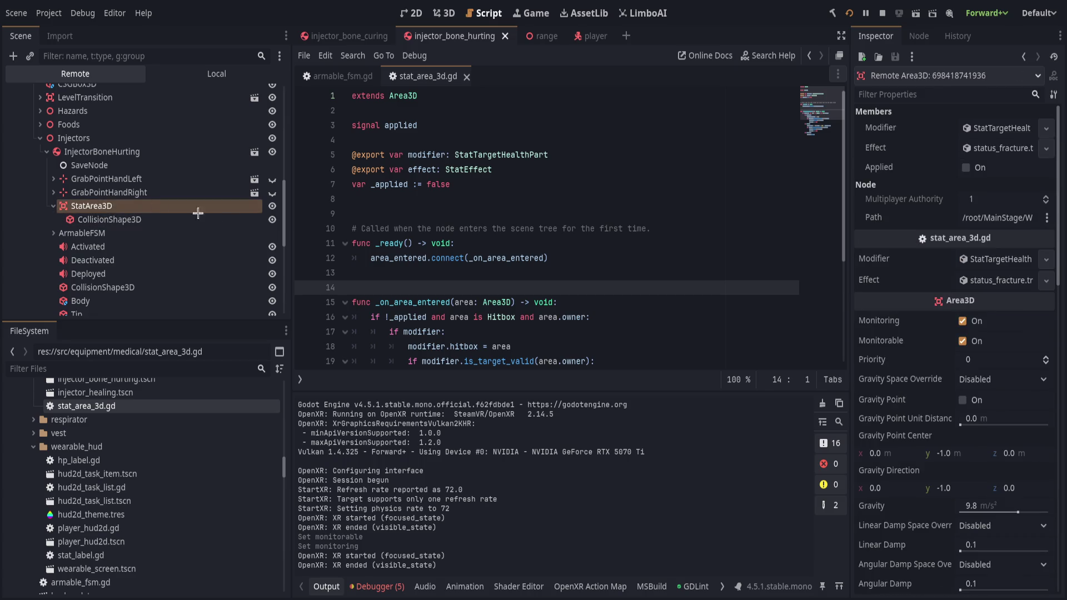
left_click(584, 305)
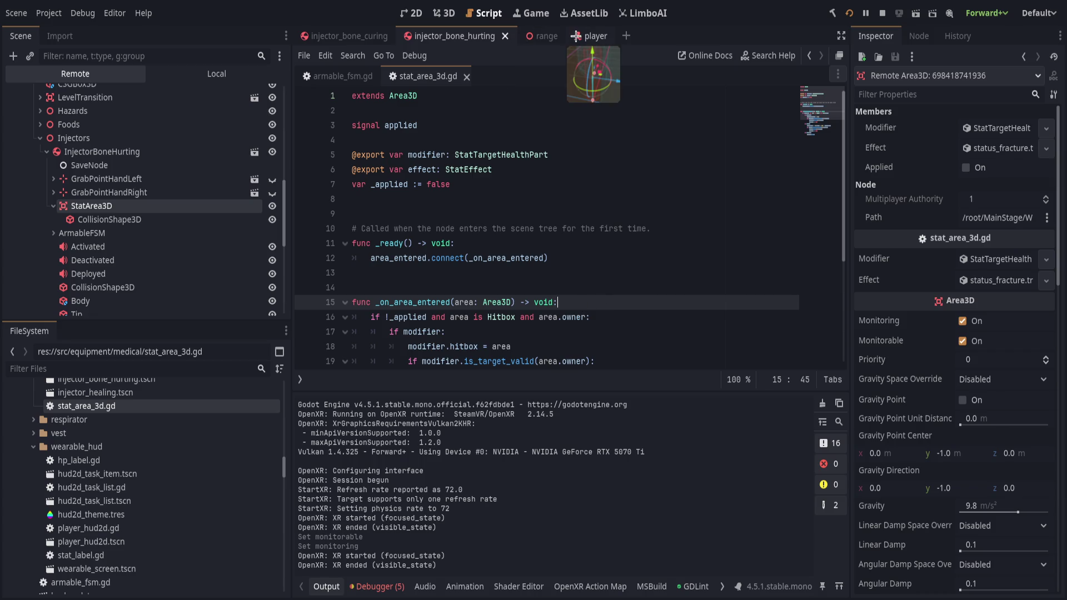
left_click(593, 35)
left_click(173, 80)
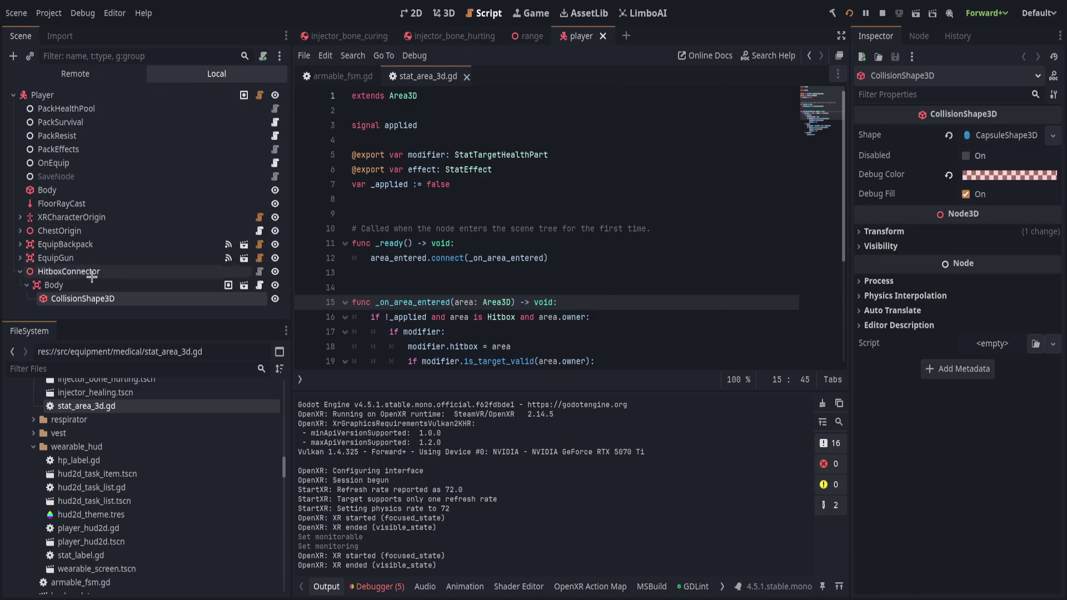
Step: Review the Collision Layer/Mask of the player's Body hitbox, then switch to the injector_bone_curing scene
left_click(60, 284)
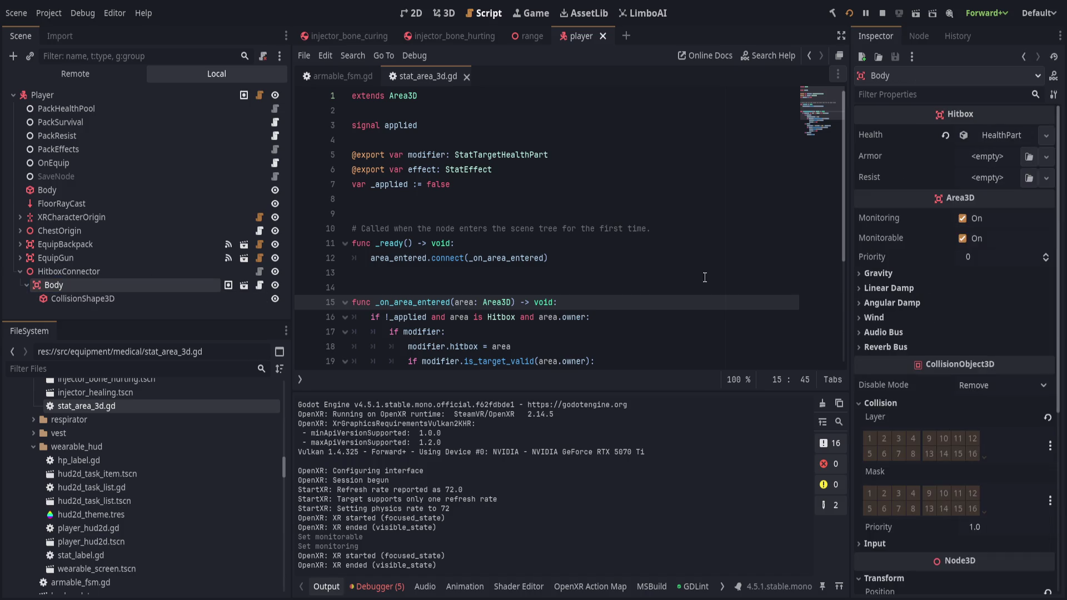
scroll(989, 361, "down", 3)
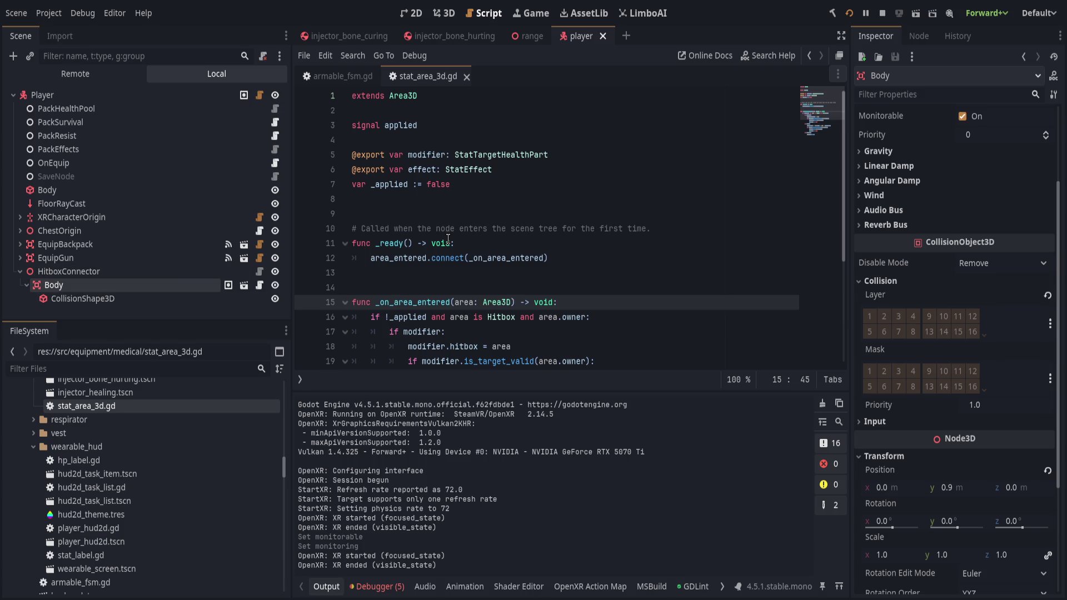
left_click(445, 199)
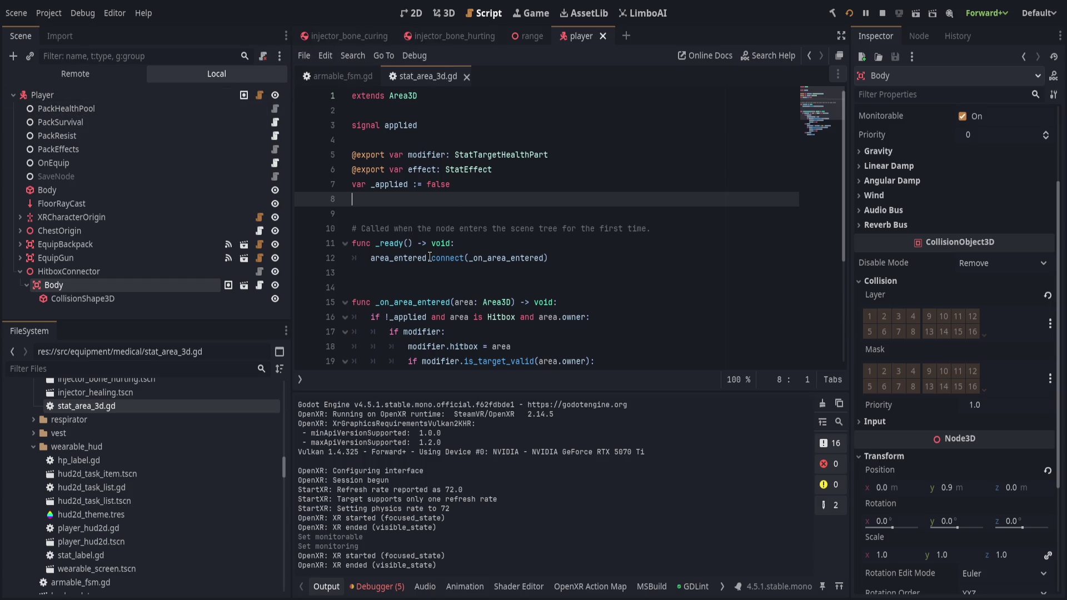
left_click(330, 38)
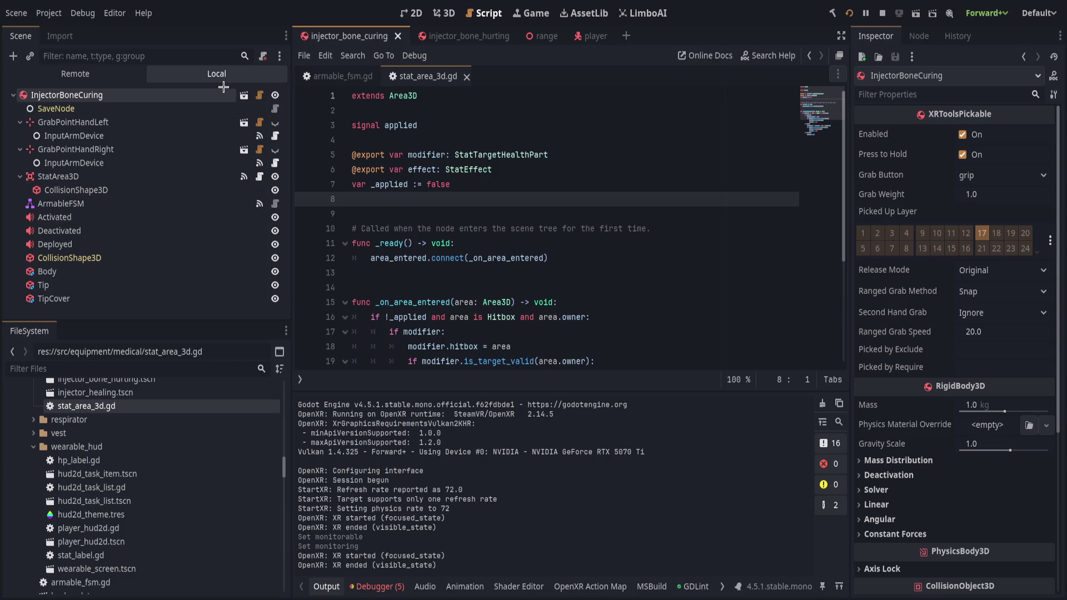
Step: Clear mask layer 10 on the bone-curing injector's StatArea3D and save the scene
left_click(200, 176)
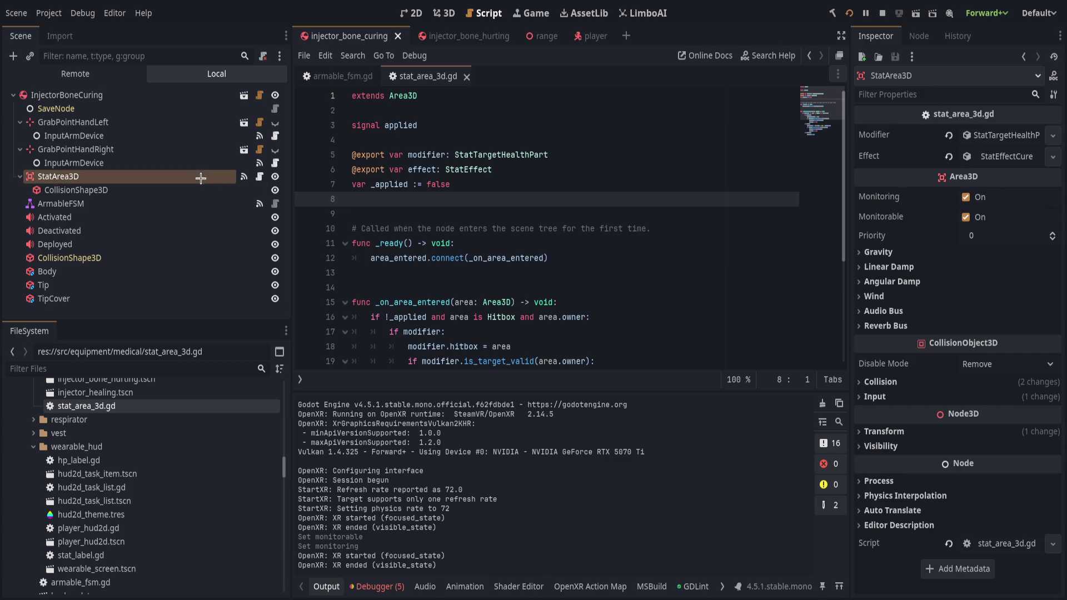
left_click(878, 383)
left_click(1049, 478)
left_click(993, 418)
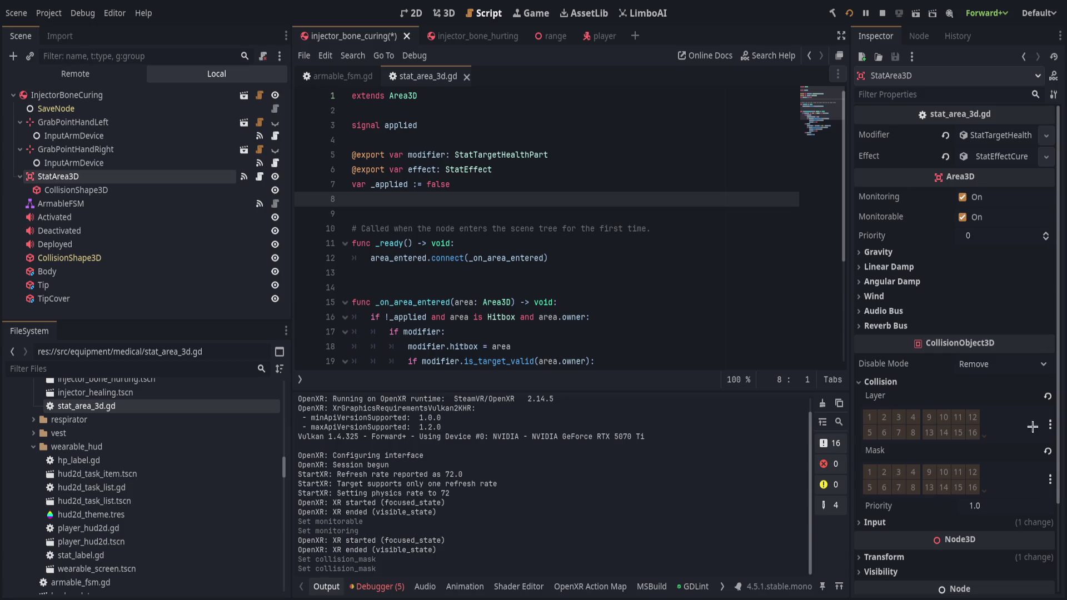
key("ctrl+s")
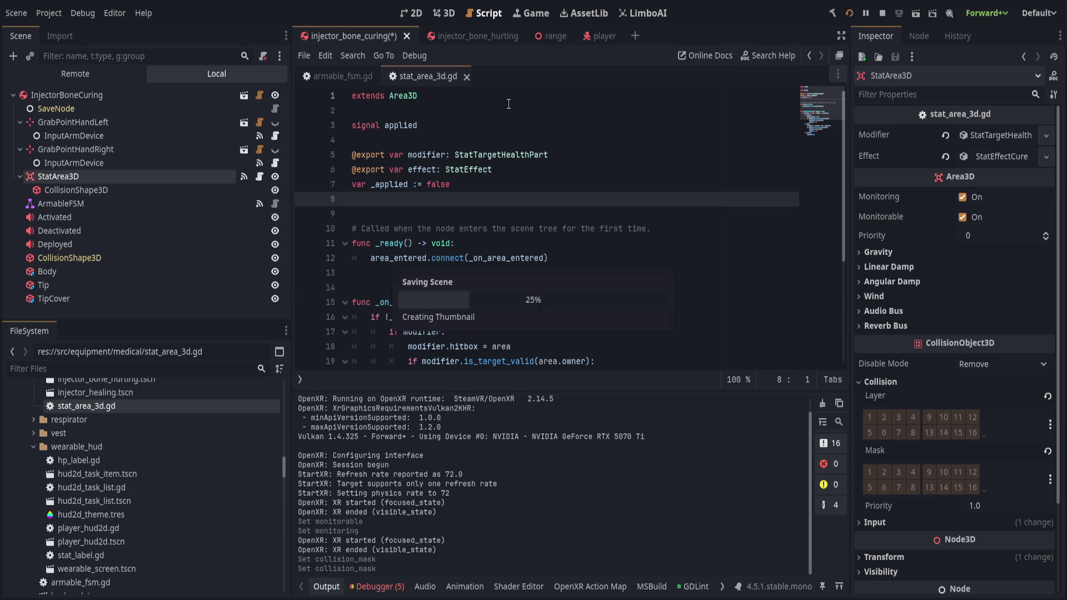
Step: Clear mask layer 10 on the bone-hurting injector's StatArea3D, save, and relaunch the game
left_click(472, 35)
left_click(133, 176)
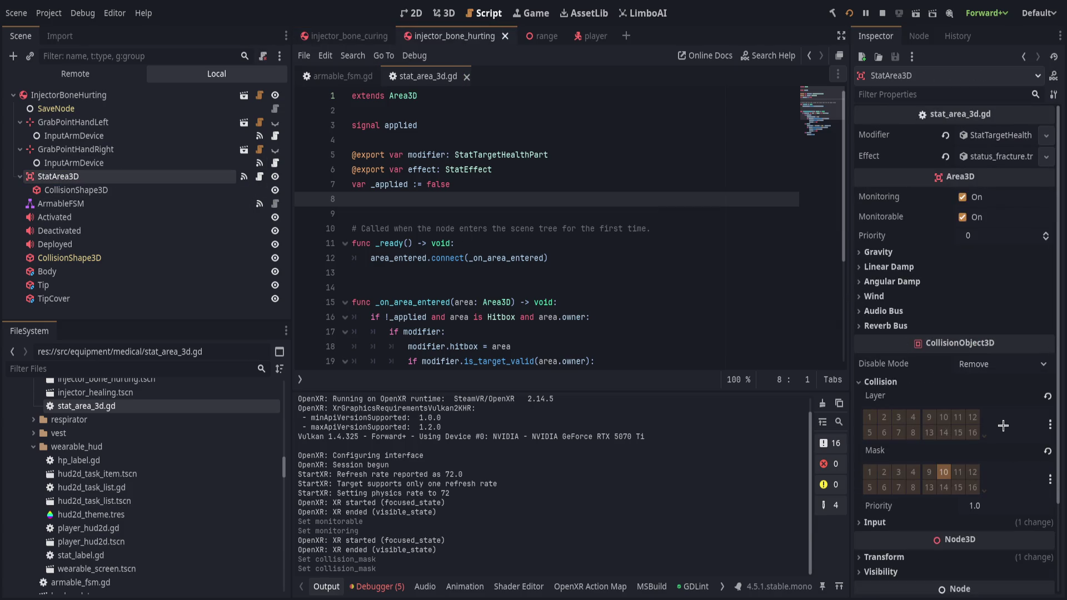
key("ctrl+z")
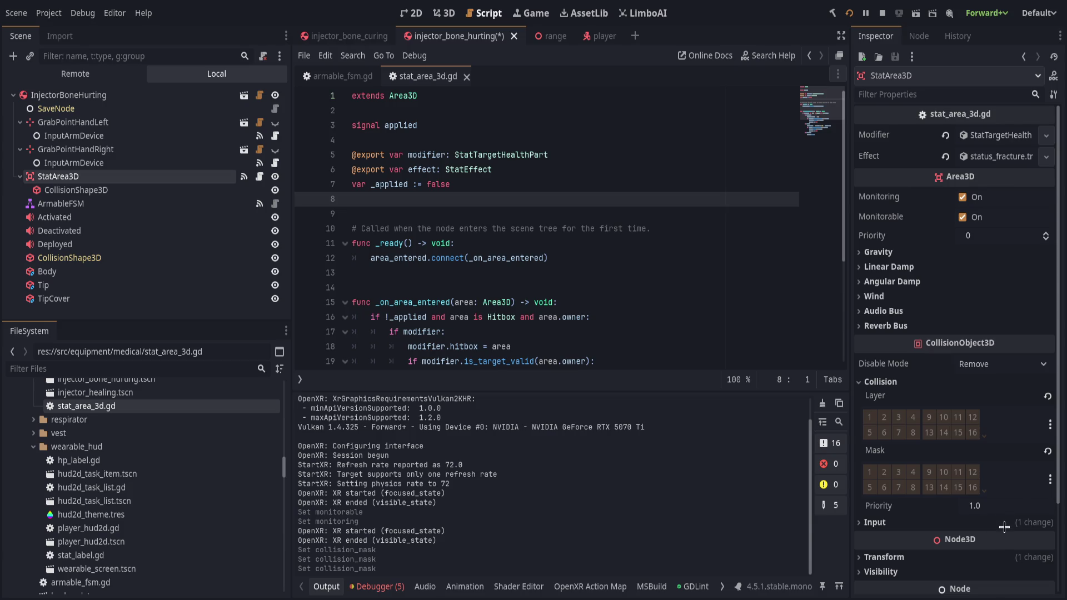
key("ctrl+s")
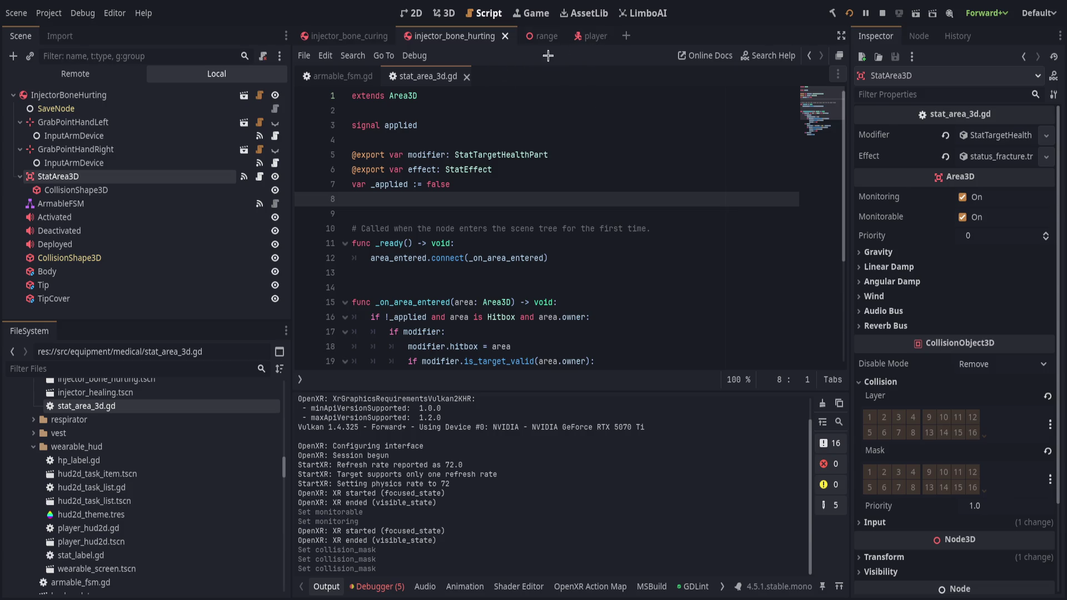
left_click(620, 158)
left_click(848, 13)
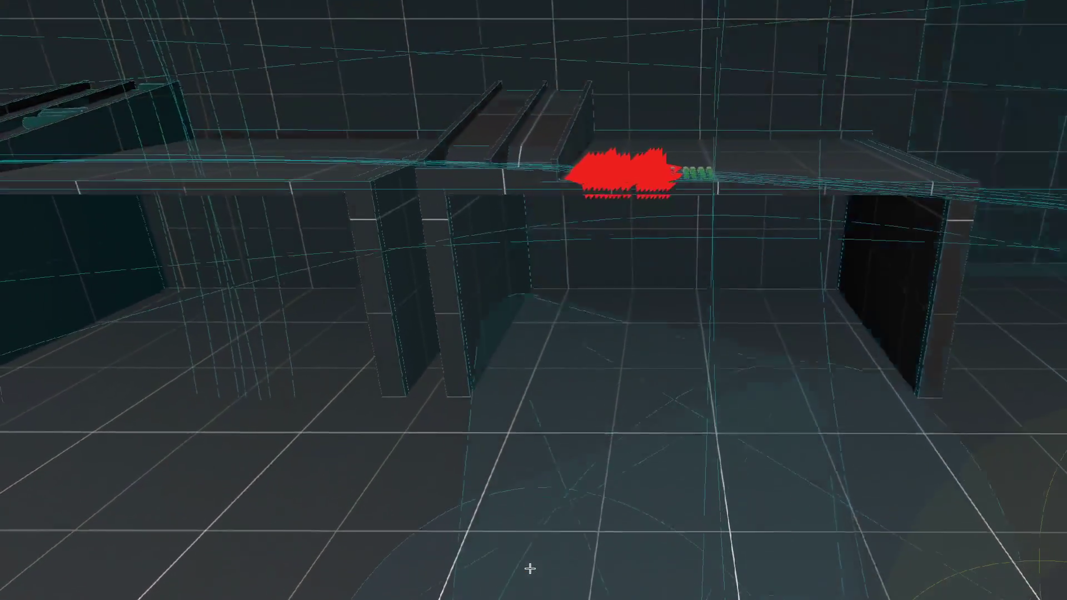
Step: Back in the editor, set a breakpoint on the line 16 'if _applied:' guard
key("alt+Tab")
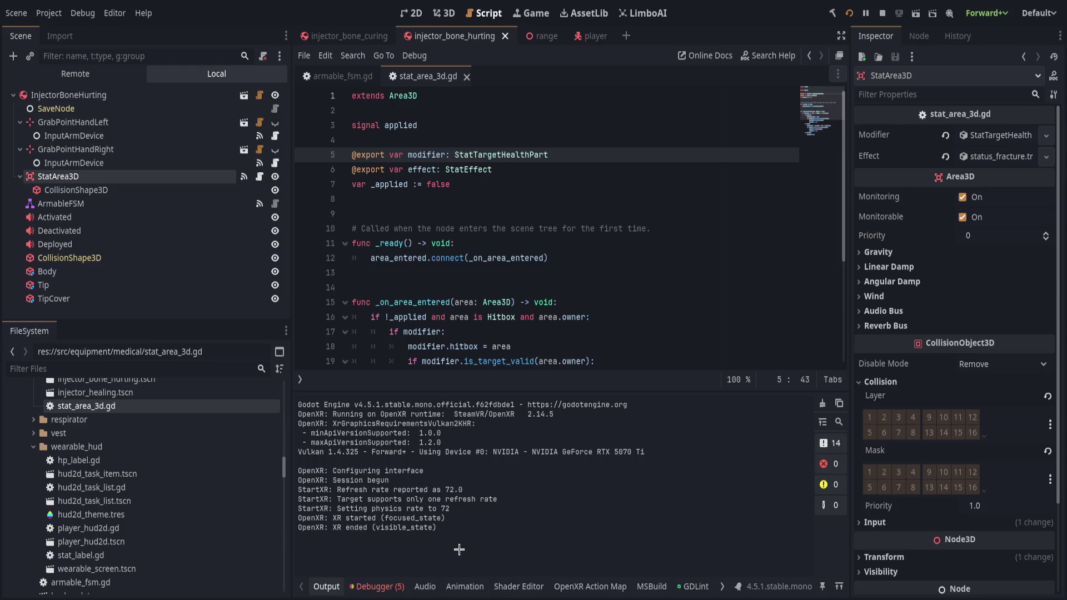
scroll(495, 293, "down", 4)
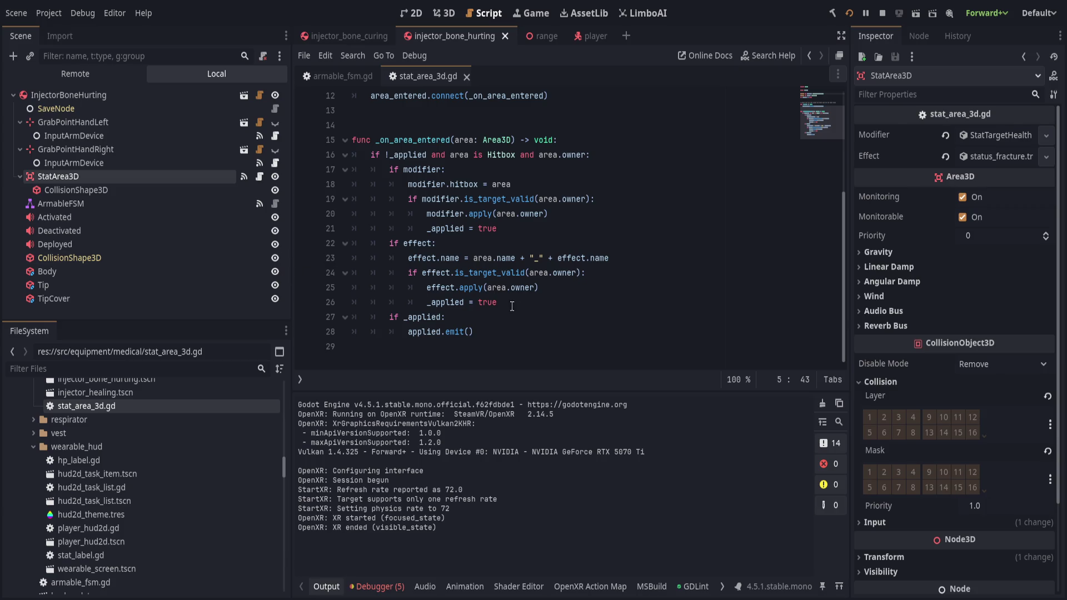
left_click(544, 313)
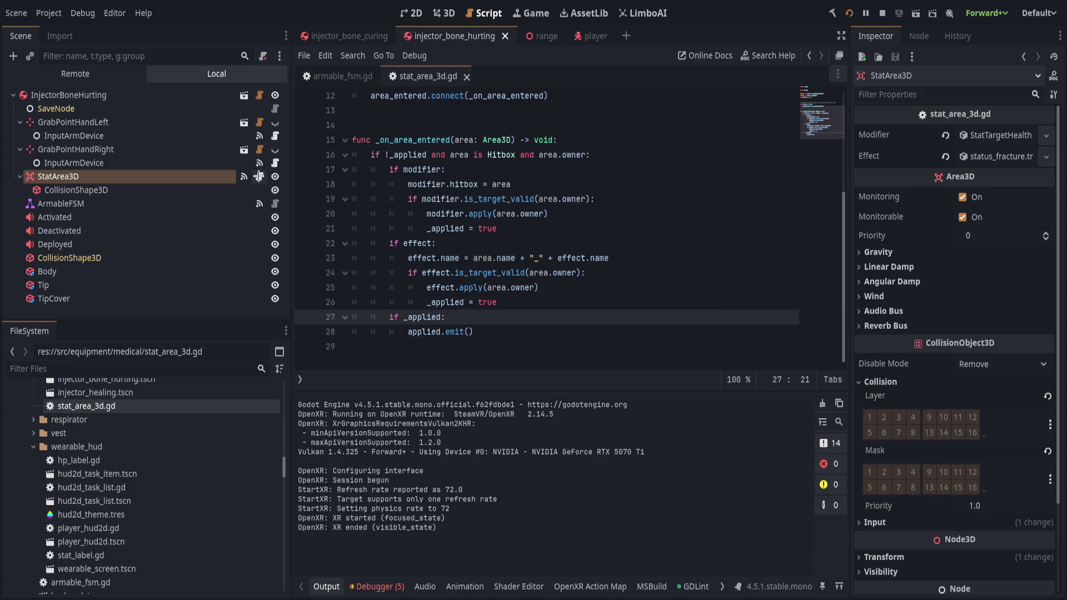
left_click(305, 155)
left_click(435, 170)
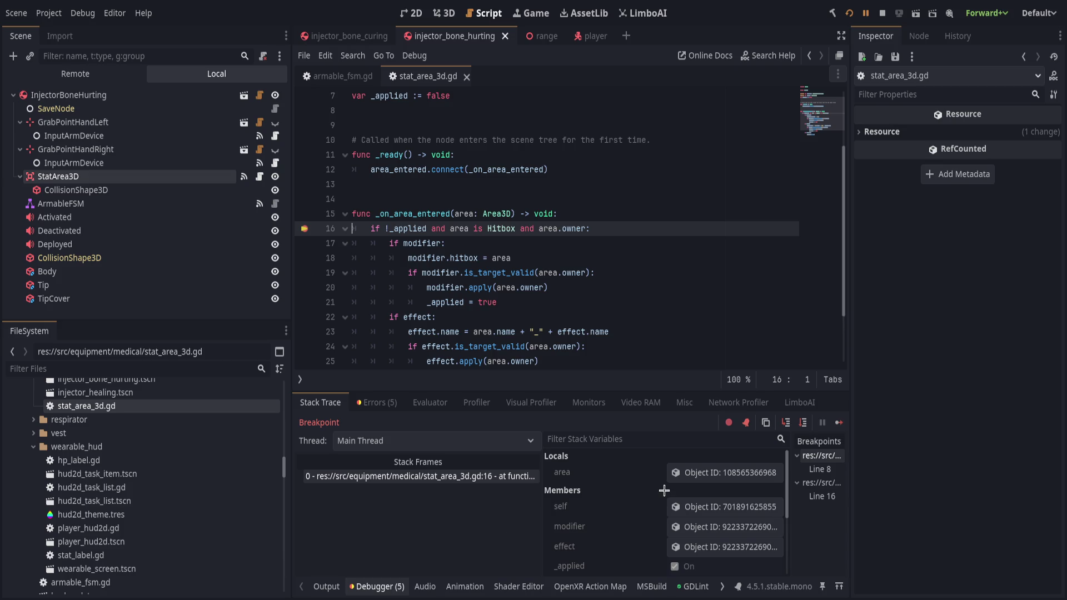
Step: Move the cursor down the script to the end of line 28
left_click(638, 213)
left_click(640, 228)
scroll(617, 344, "down", 2)
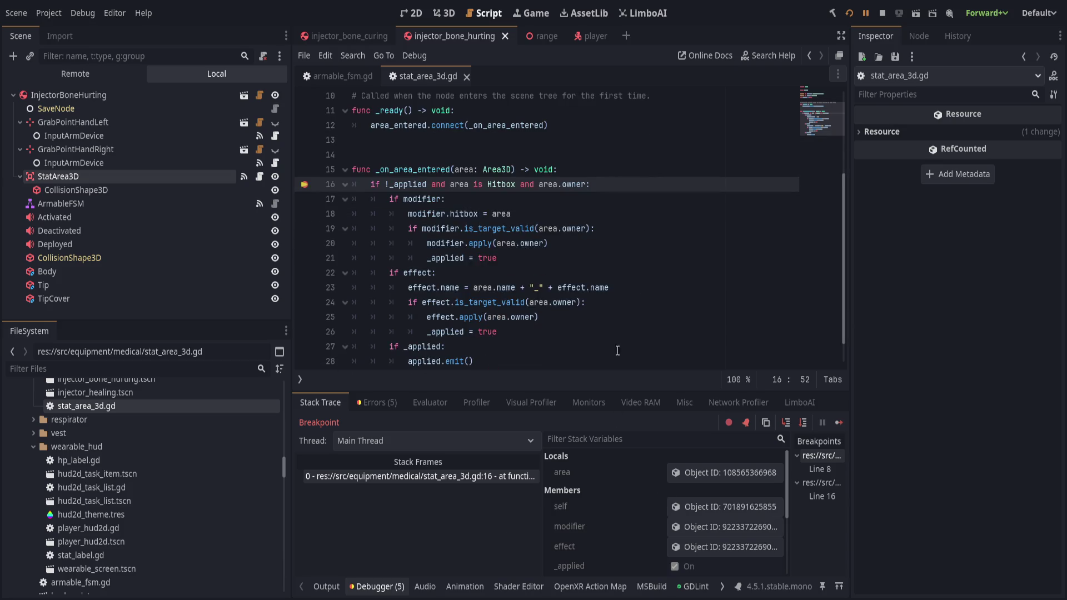
left_click(619, 344)
key("Left")
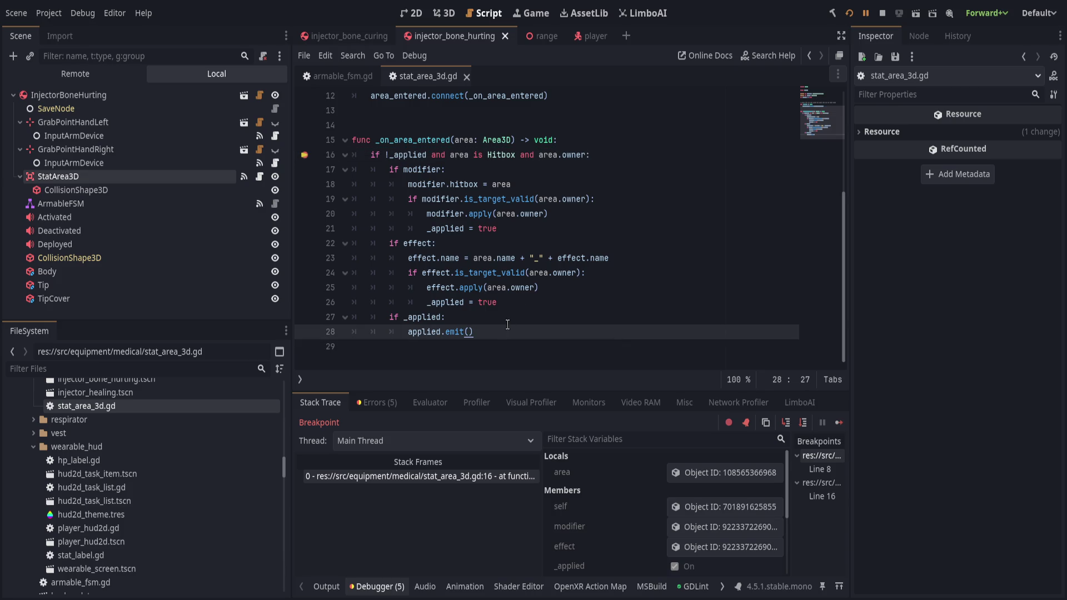
Step: Add 'applied.connect(owner.queue_free)' as line 13 in _ready, save, and resume execution
scroll(508, 325, "up", 4)
left_click(639, 250)
left_click(665, 256)
key("Return")
type("applied.")
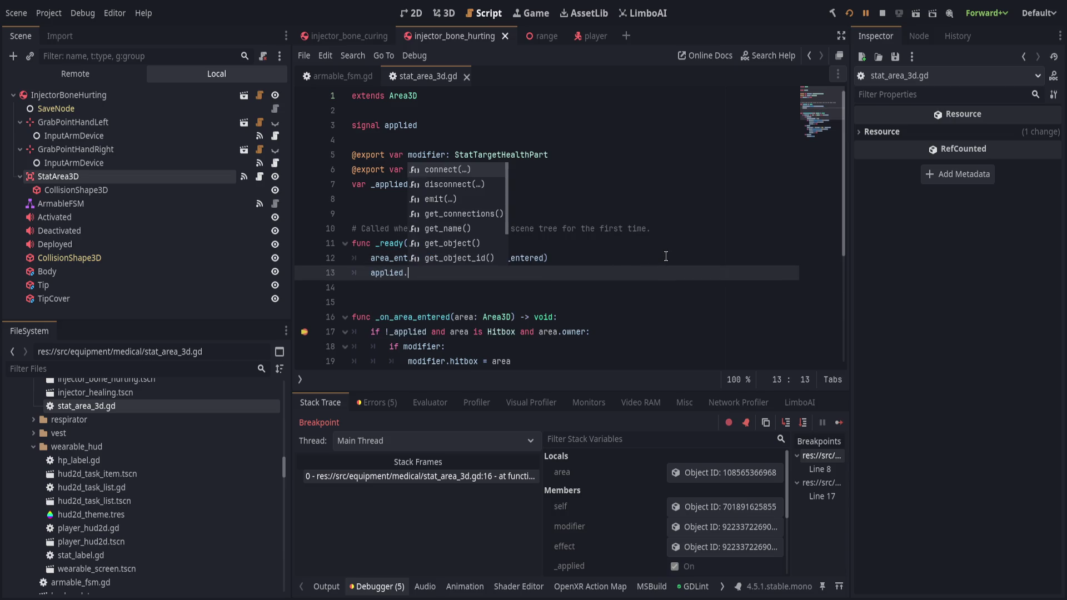
type("connect(")
key("Return")
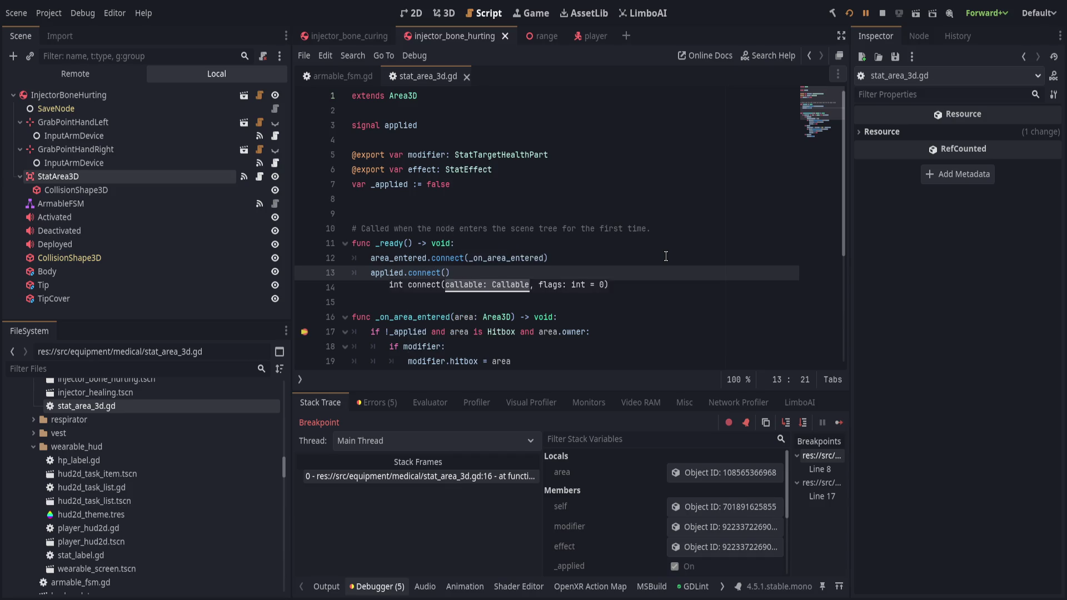
type("owne")
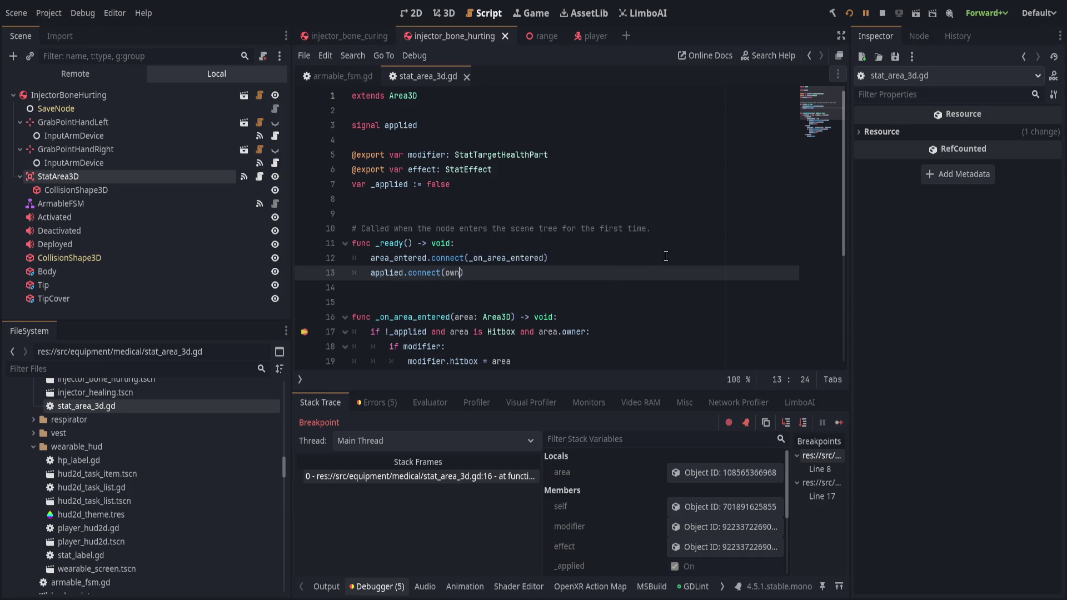
key("BackSpace")
key("BackSpace")
key("BackSpace")
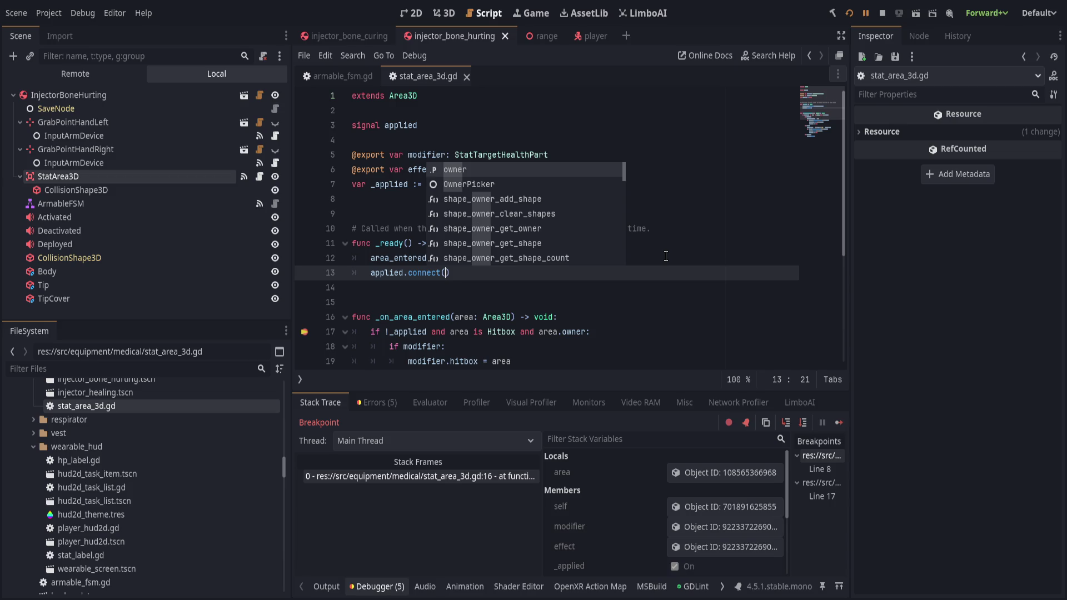
type("owner.")
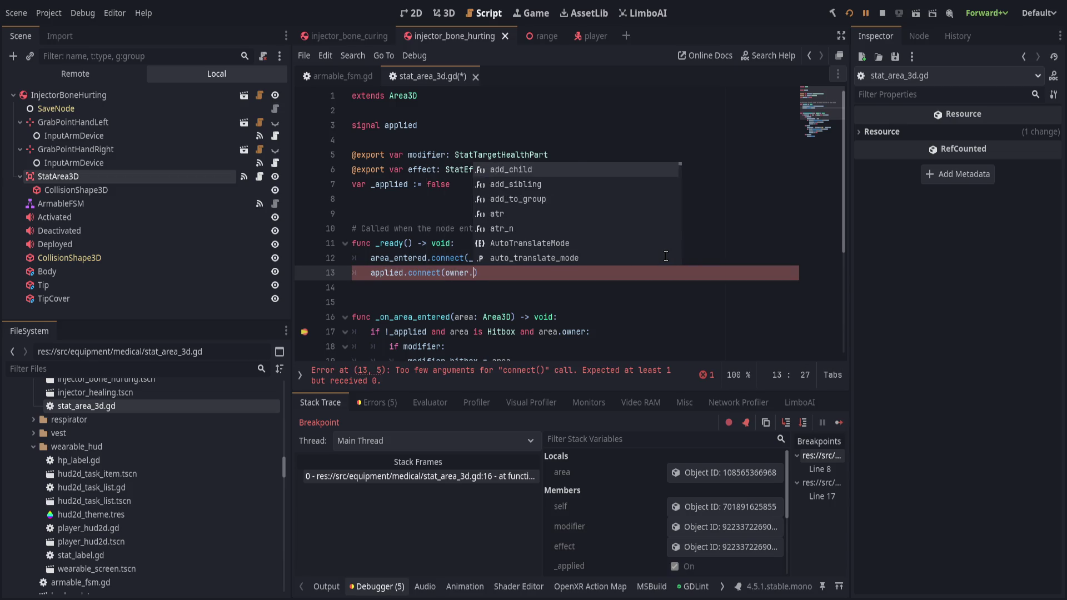
type("queue_free")
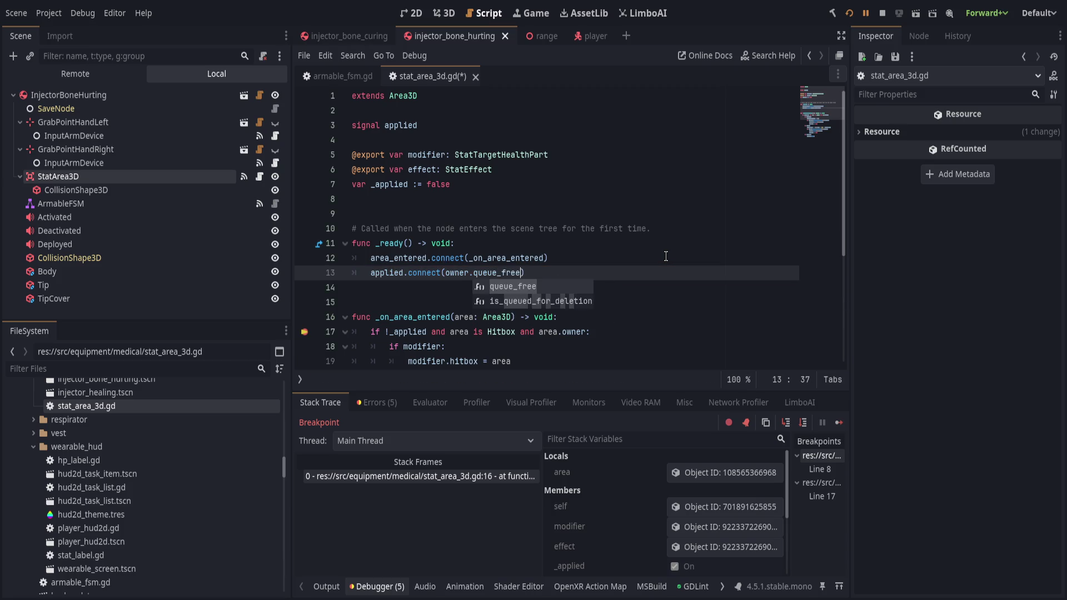
key("ctrl+s")
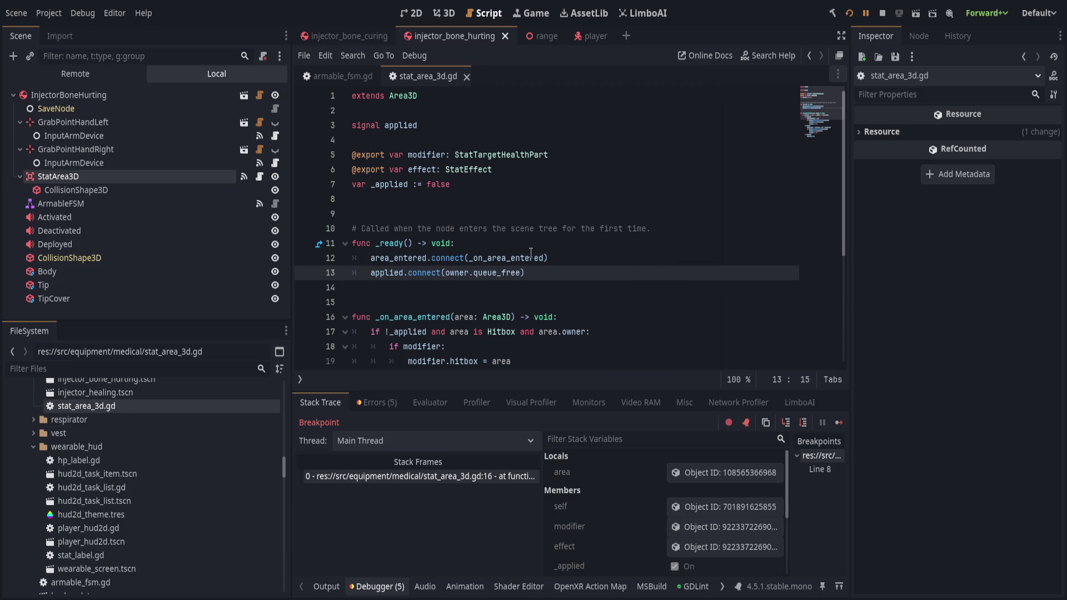
left_click(867, 10)
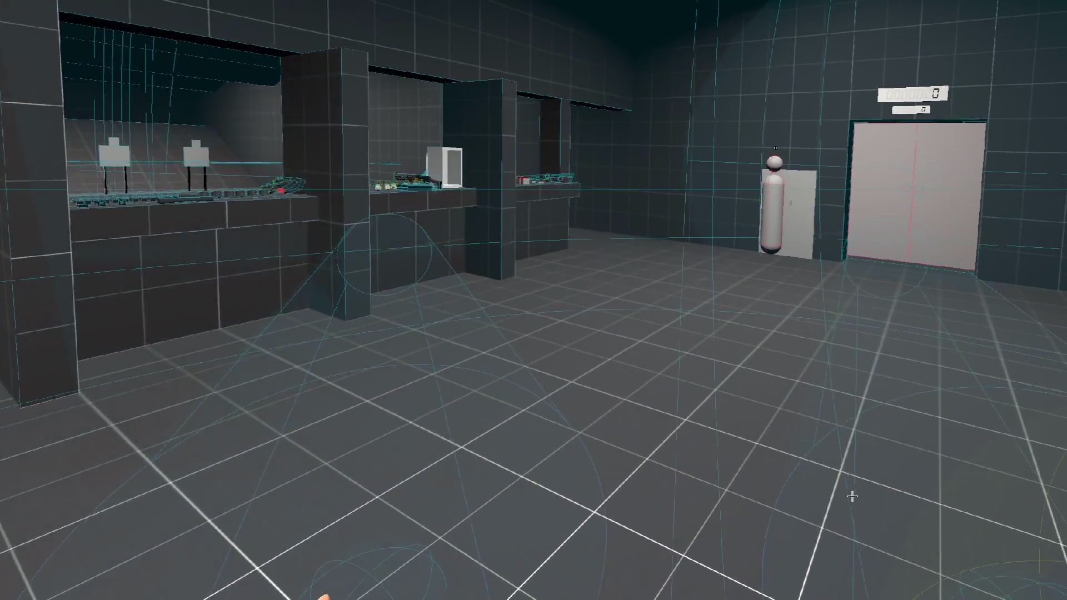
Step: Switch from the running VR game back to the Godot editor
key("alt+Tab")
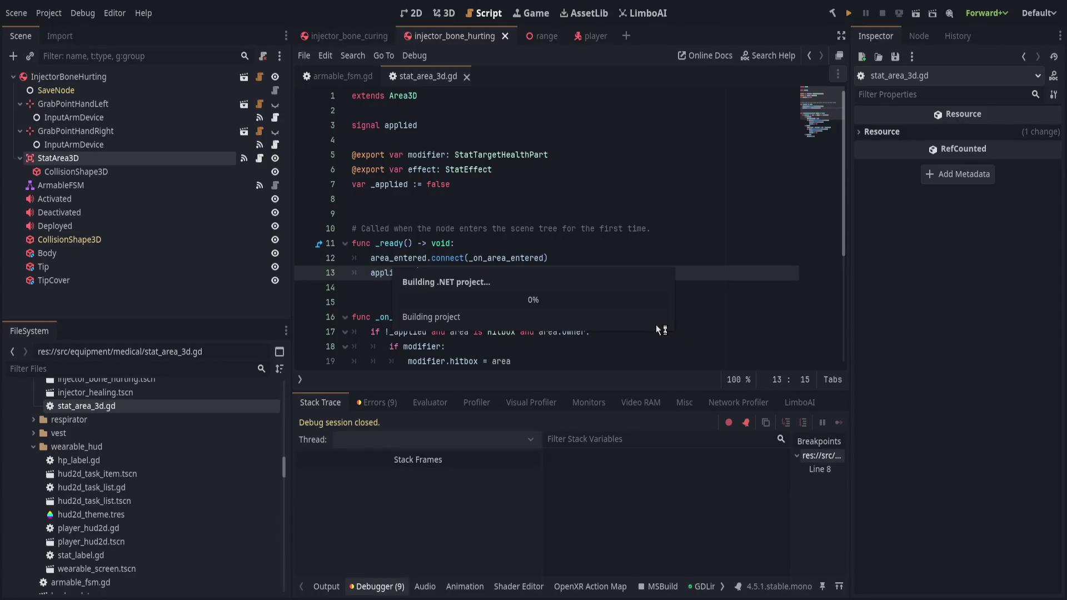